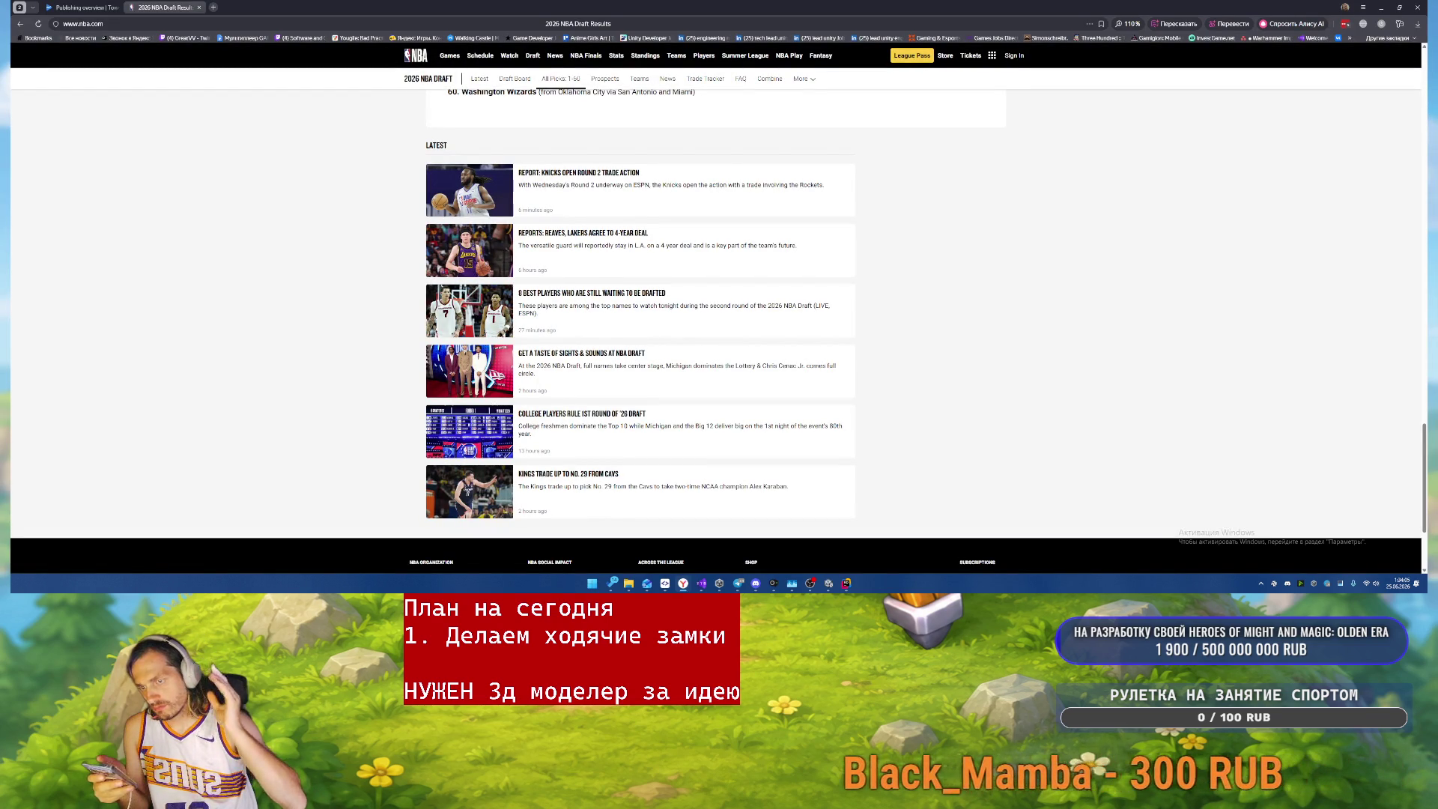
# - Check the available audio output devices in quick settings, then close the panel
pyautogui.click(1368, 583)
pyautogui.click(1411, 534)
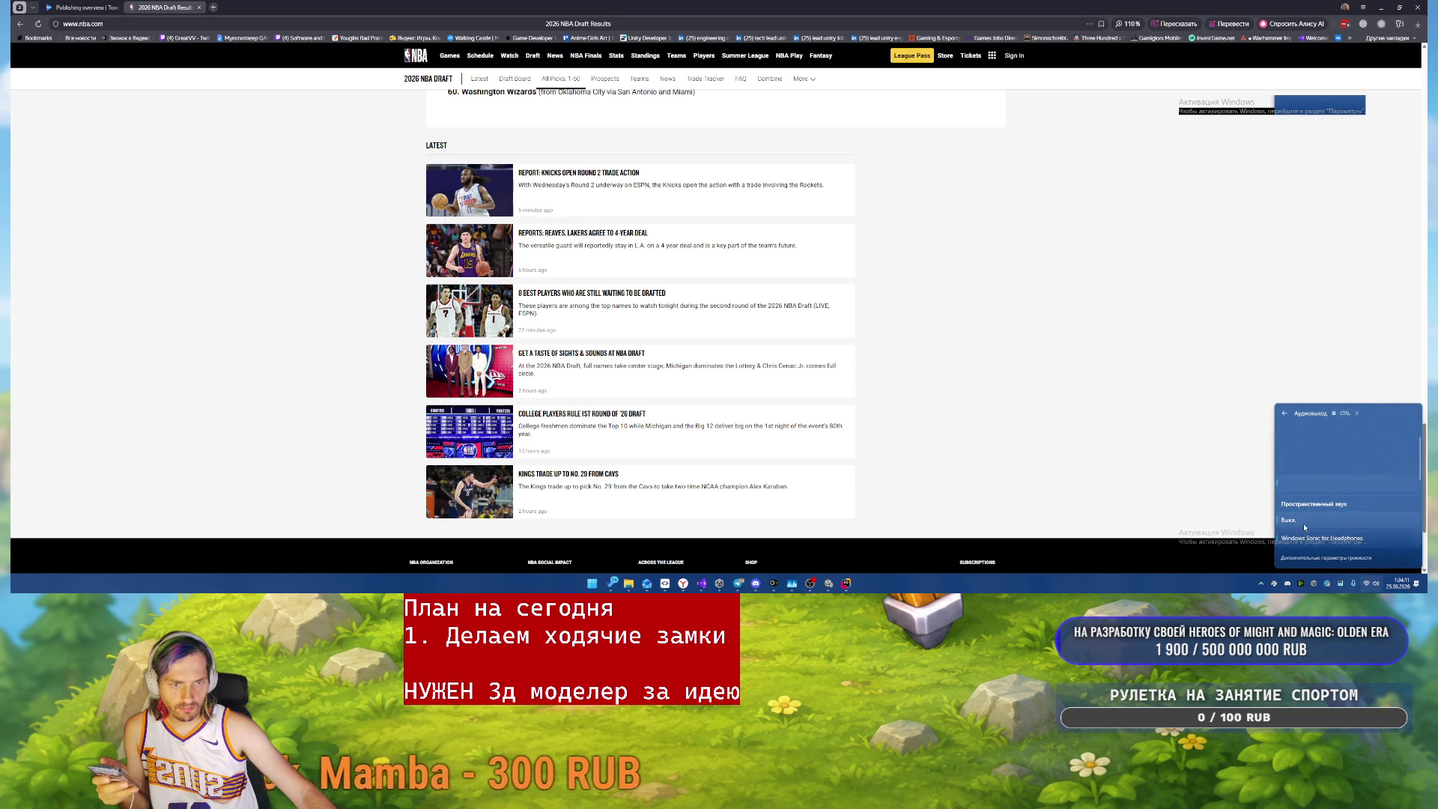
pyautogui.click(1053, 403)
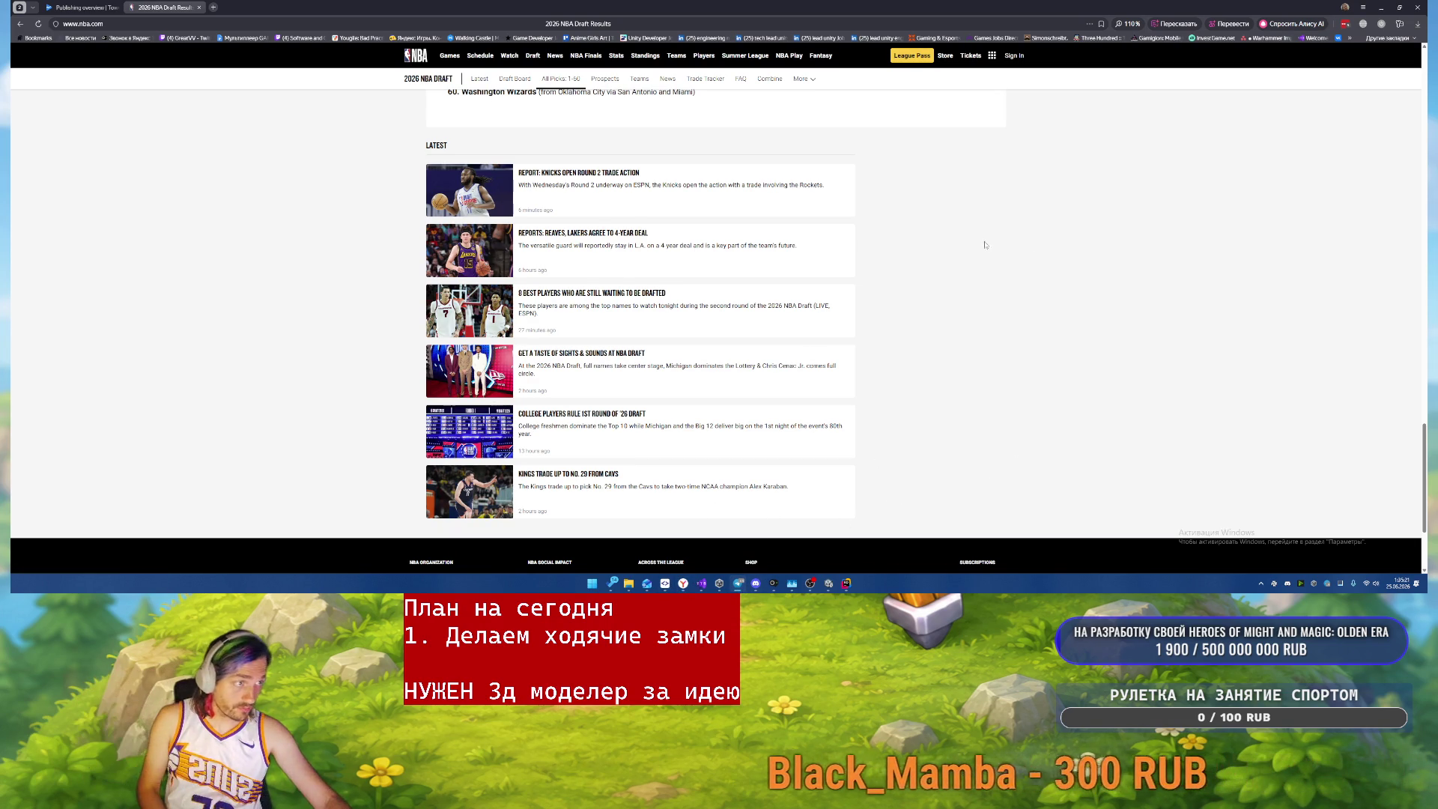
# - Navigate File Explorer back to D:\Builds and forward into the WalkingCastles build folder
pyautogui.moveTo(629, 583)
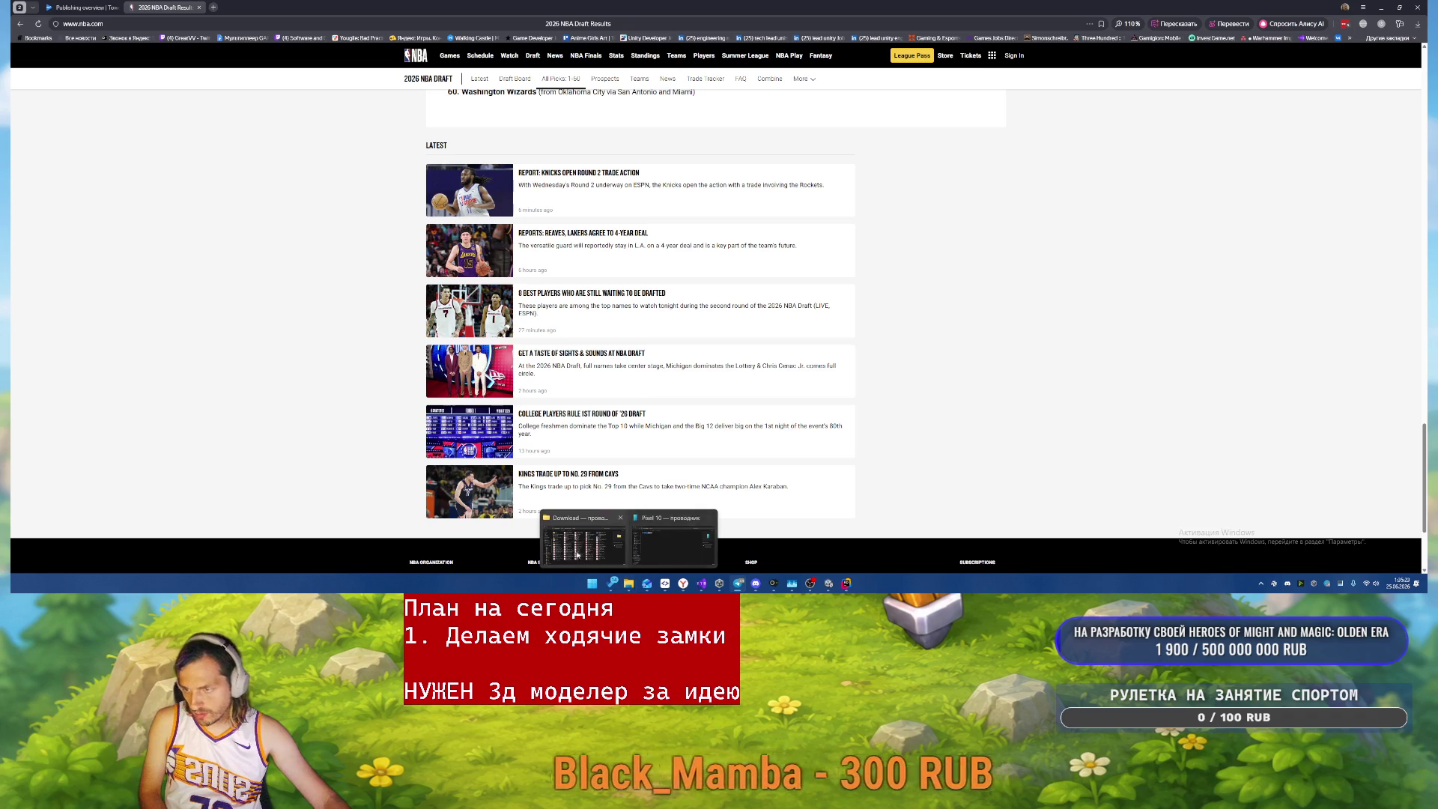
pyautogui.click(629, 539)
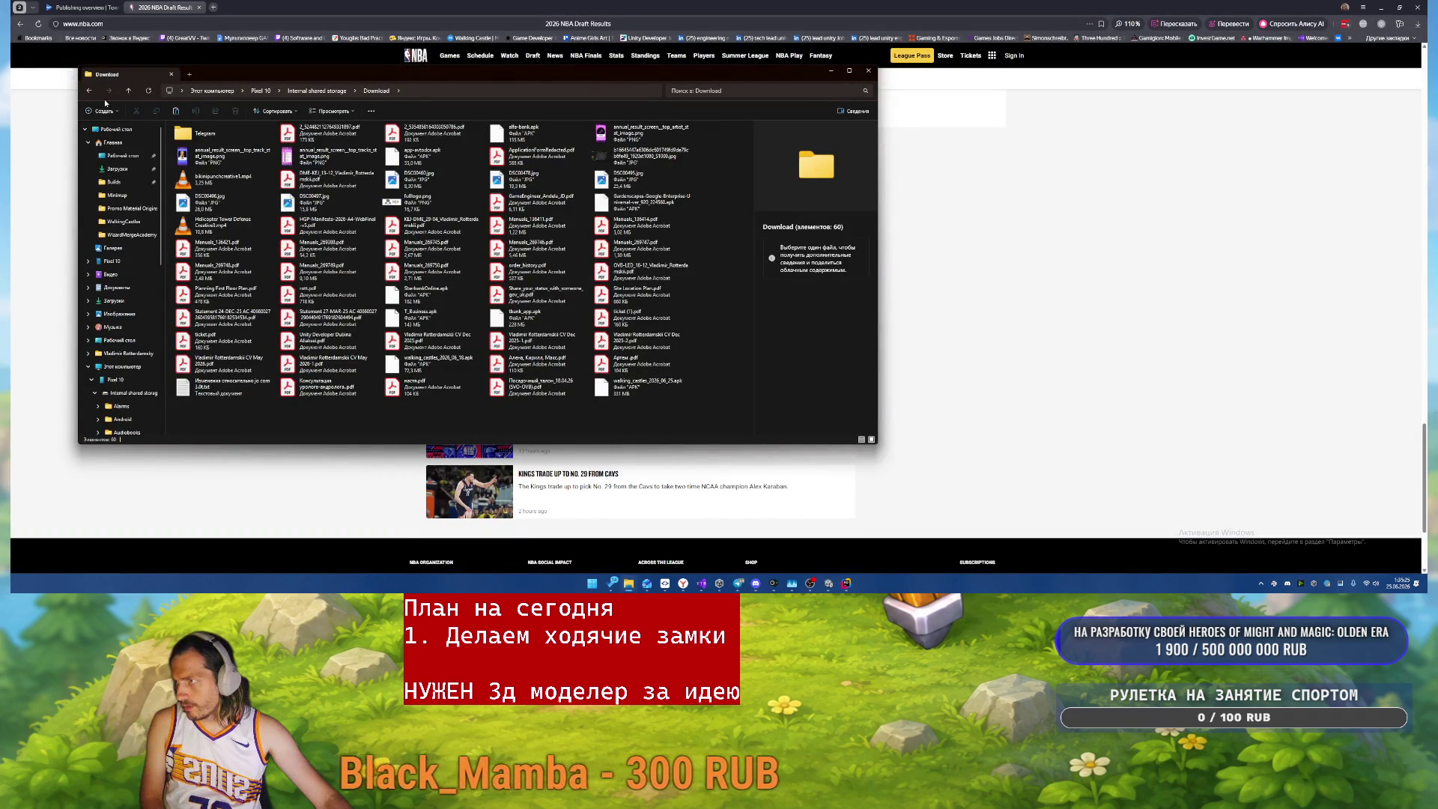
pyautogui.click(88, 91)
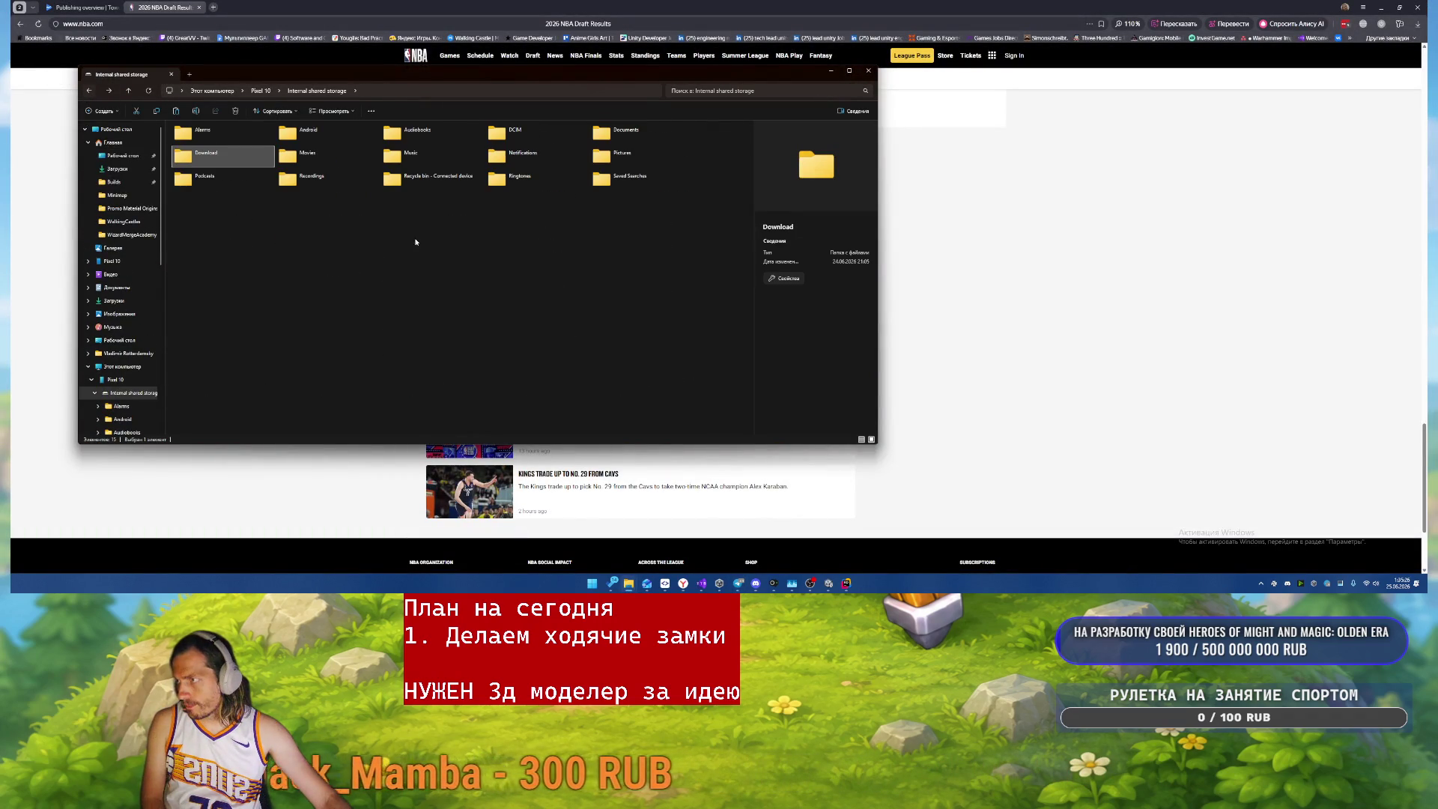
pyautogui.click(88, 91)
pyautogui.click(88, 91)
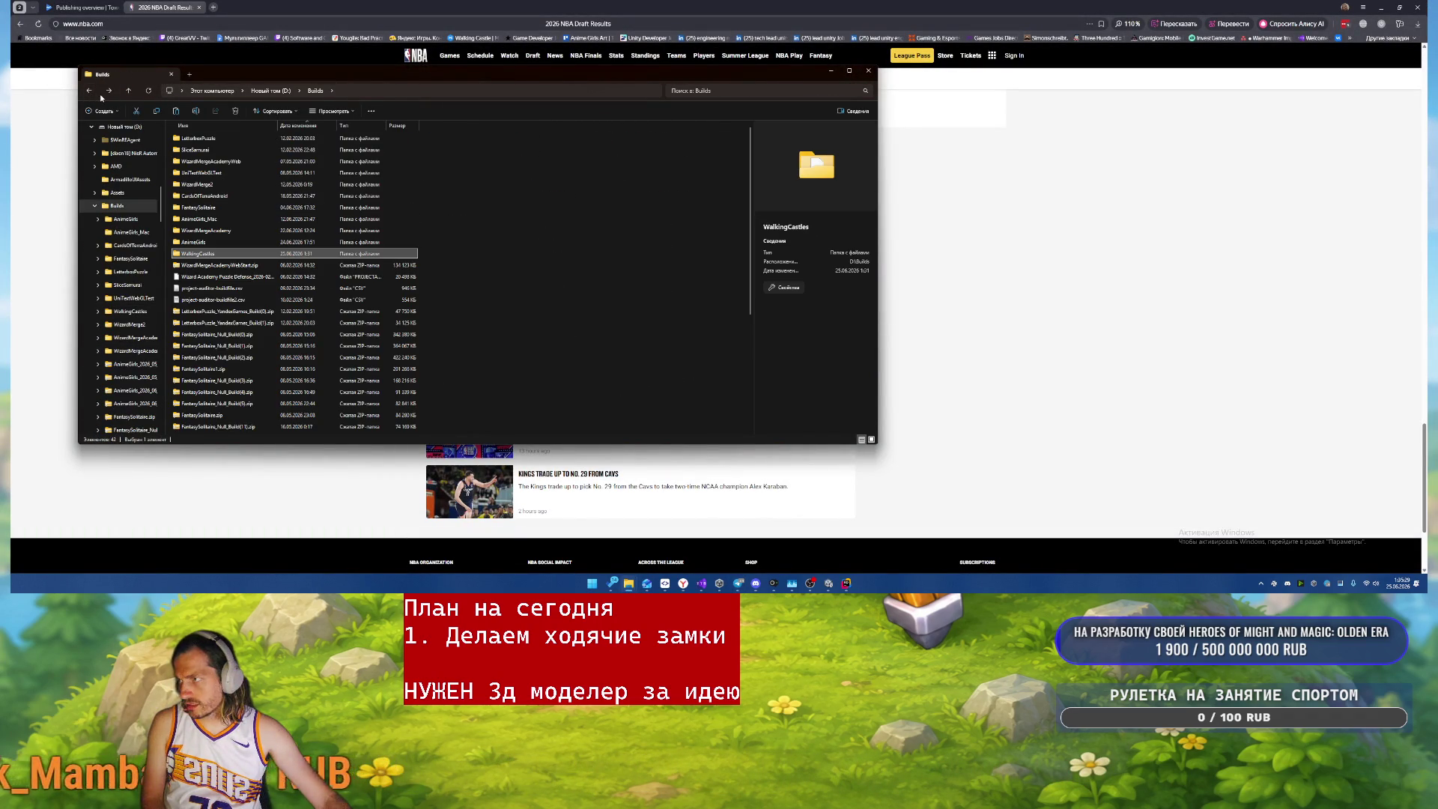
pyautogui.click(110, 90)
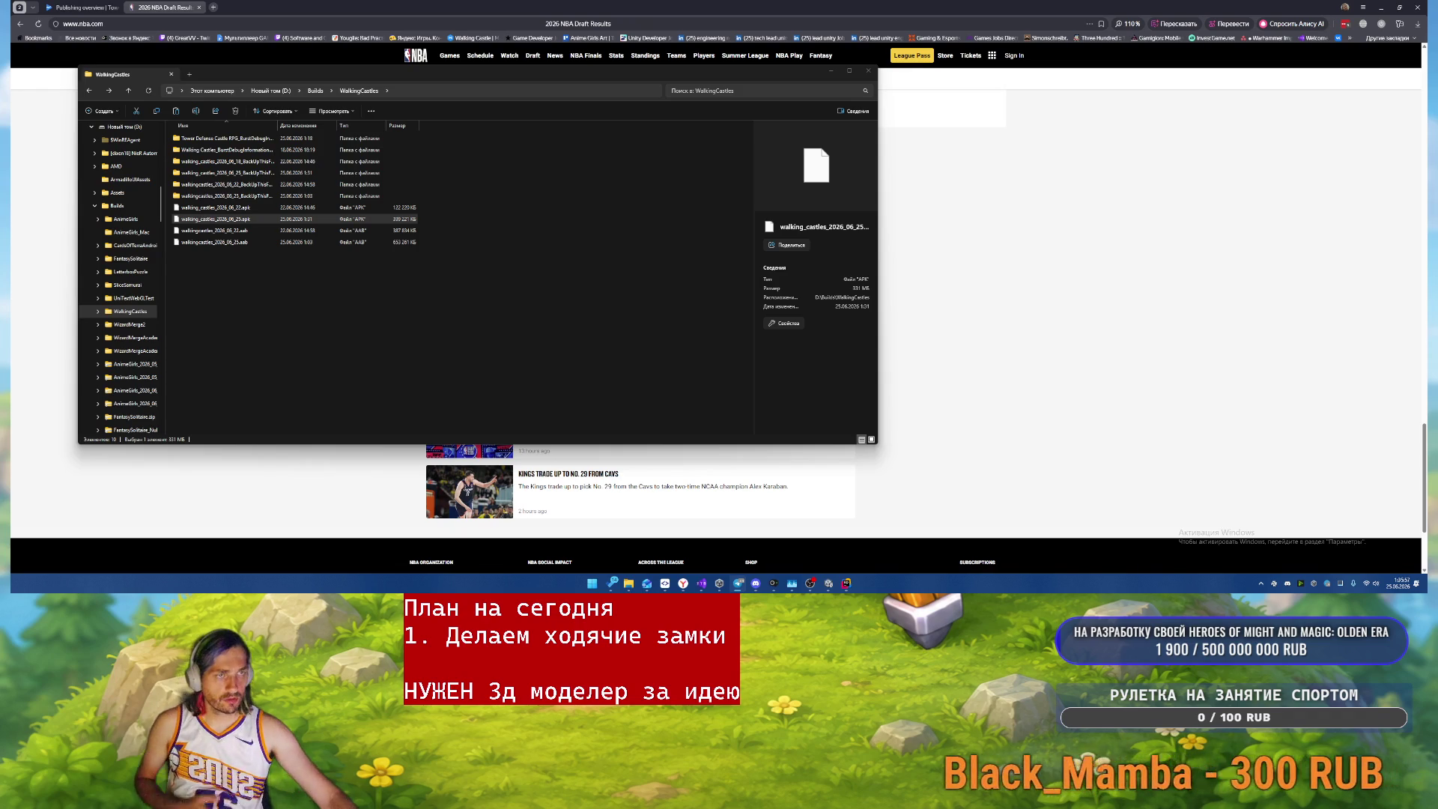
# - Return to Chrome and close the 2026 NBA Draft Results tab to reveal the Play Console overview
pyautogui.click(1072, 332)
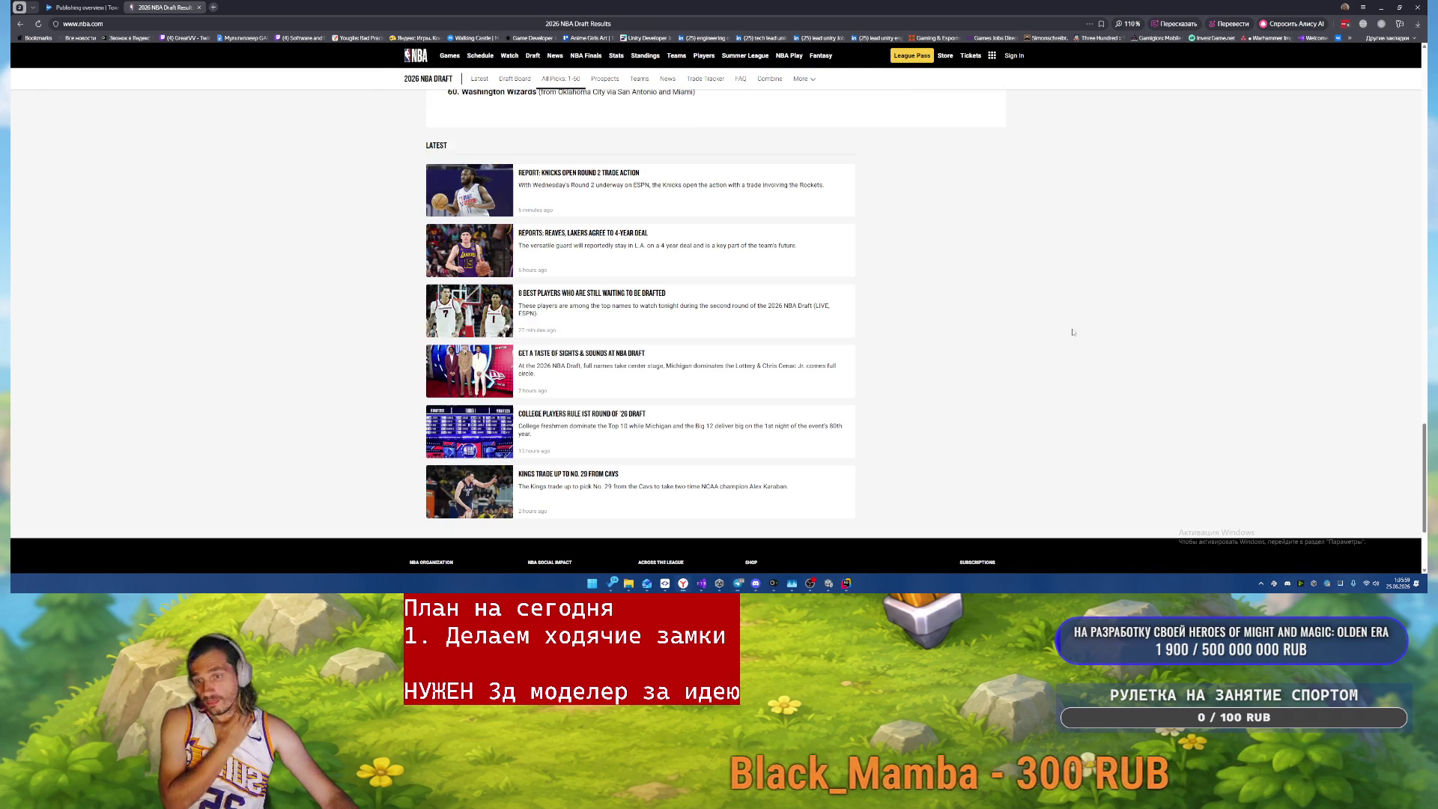
pyautogui.scroll(5, 822, 326)
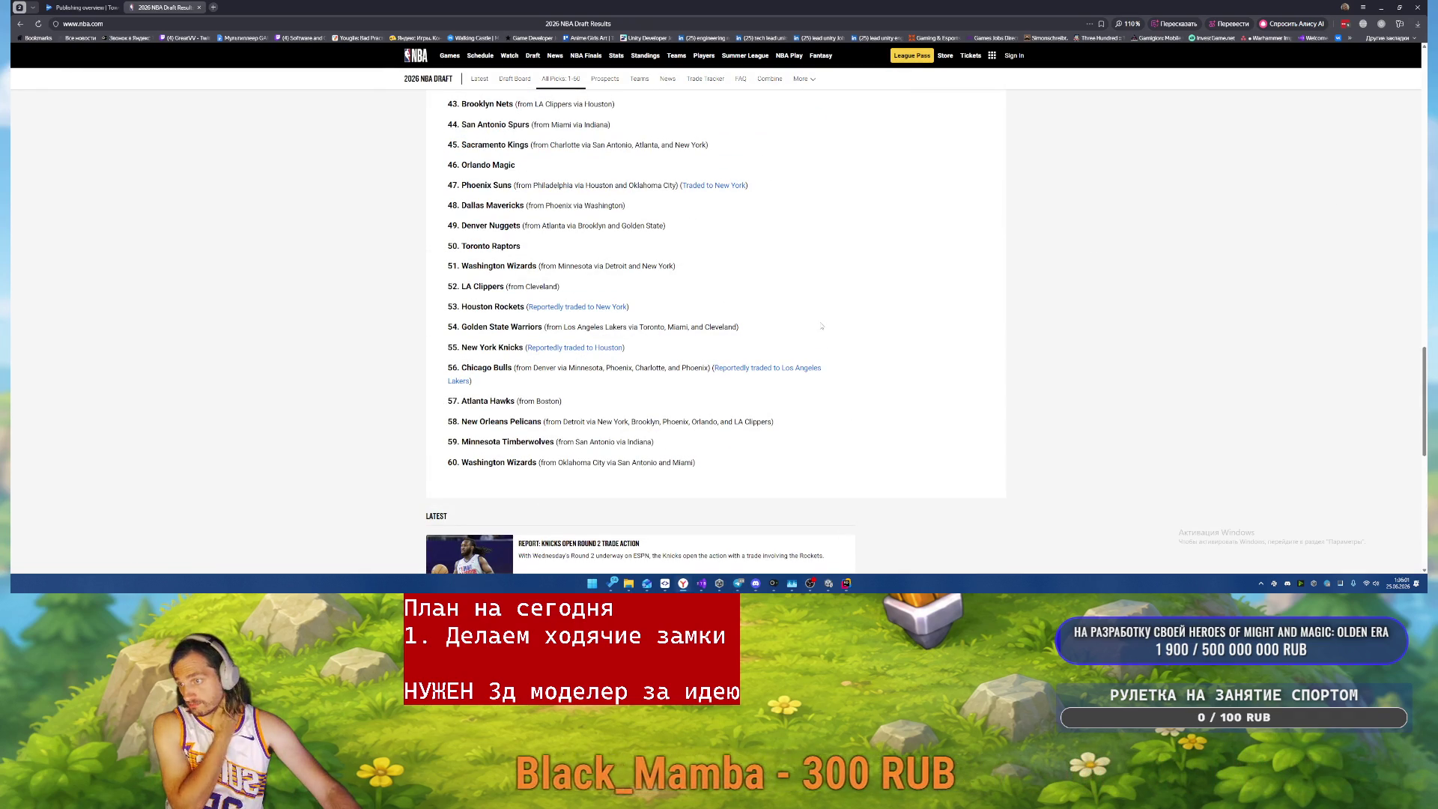
pyautogui.middleClick(171, 4)
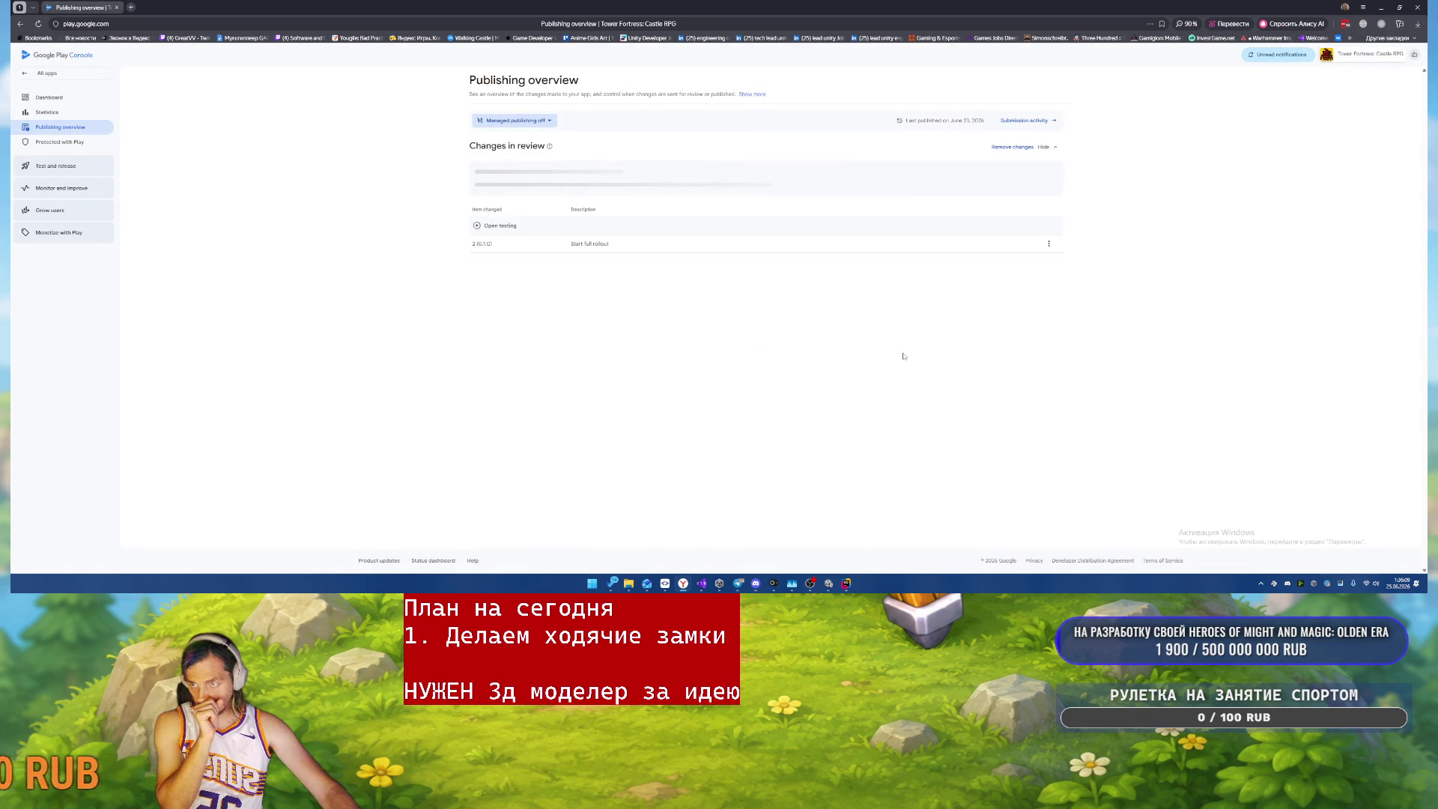
# - Minimise Chrome and Unity, closing the WalkingCastles folder and Addressables Report windows
pyautogui.click(1381, 7)
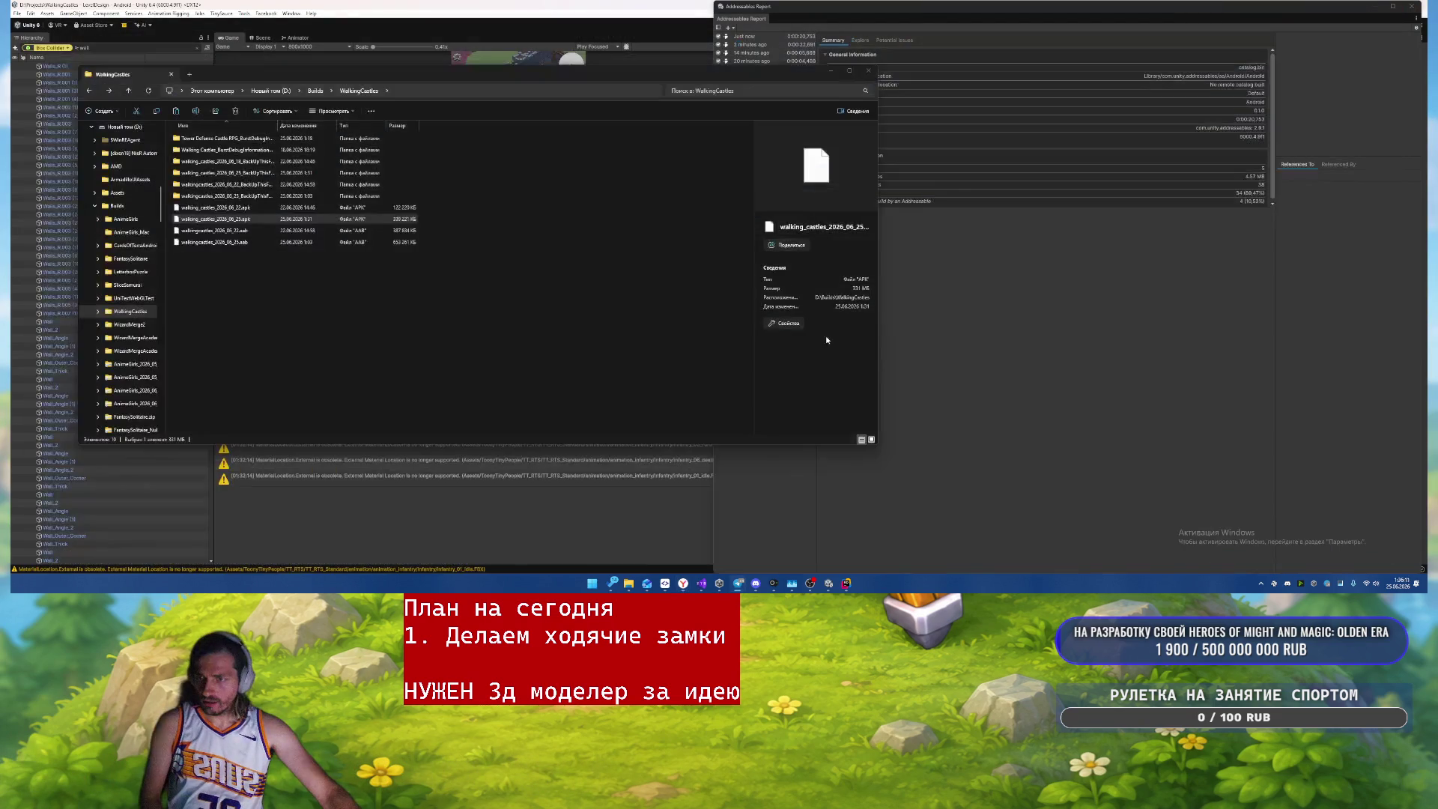
pyautogui.click(869, 69)
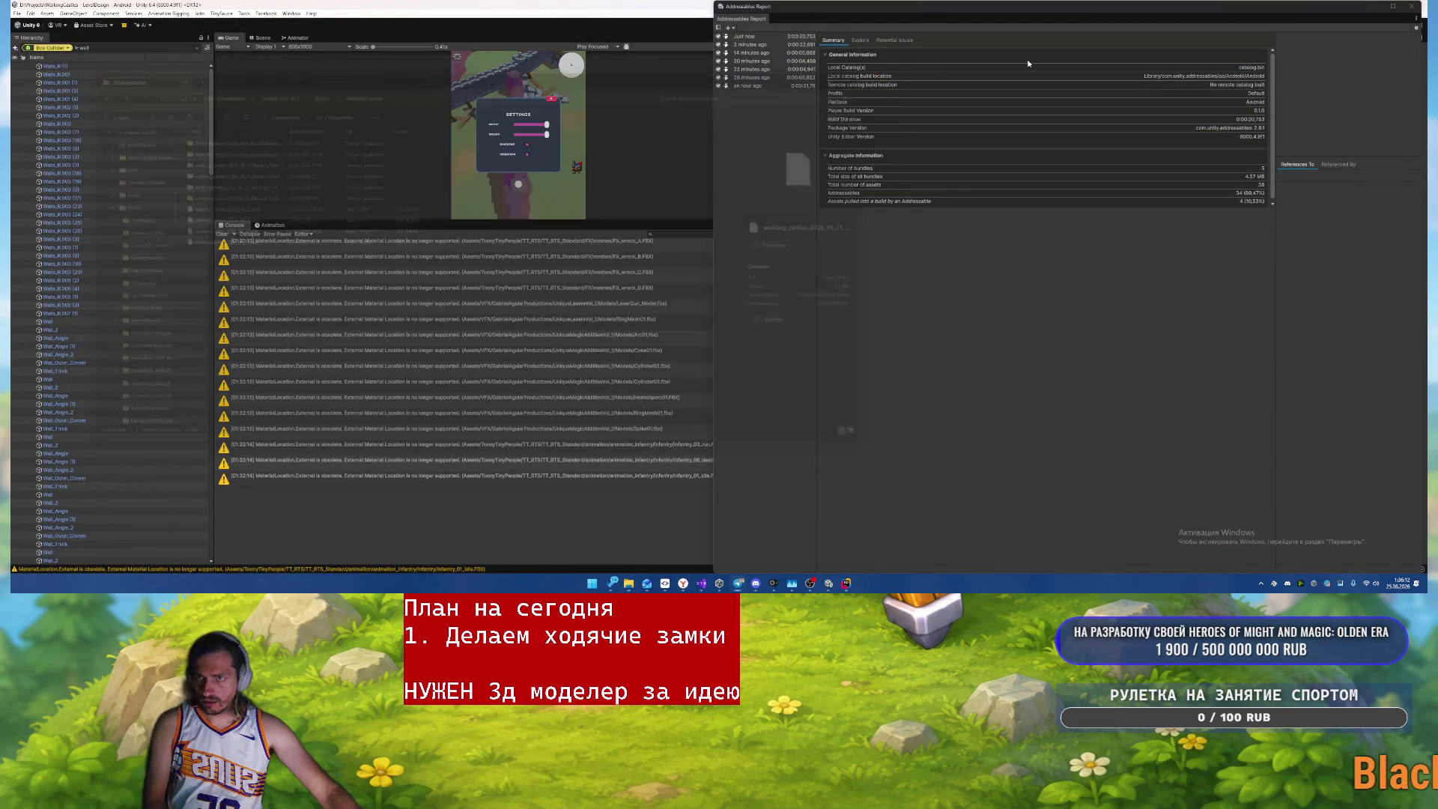
pyautogui.click(1411, 6)
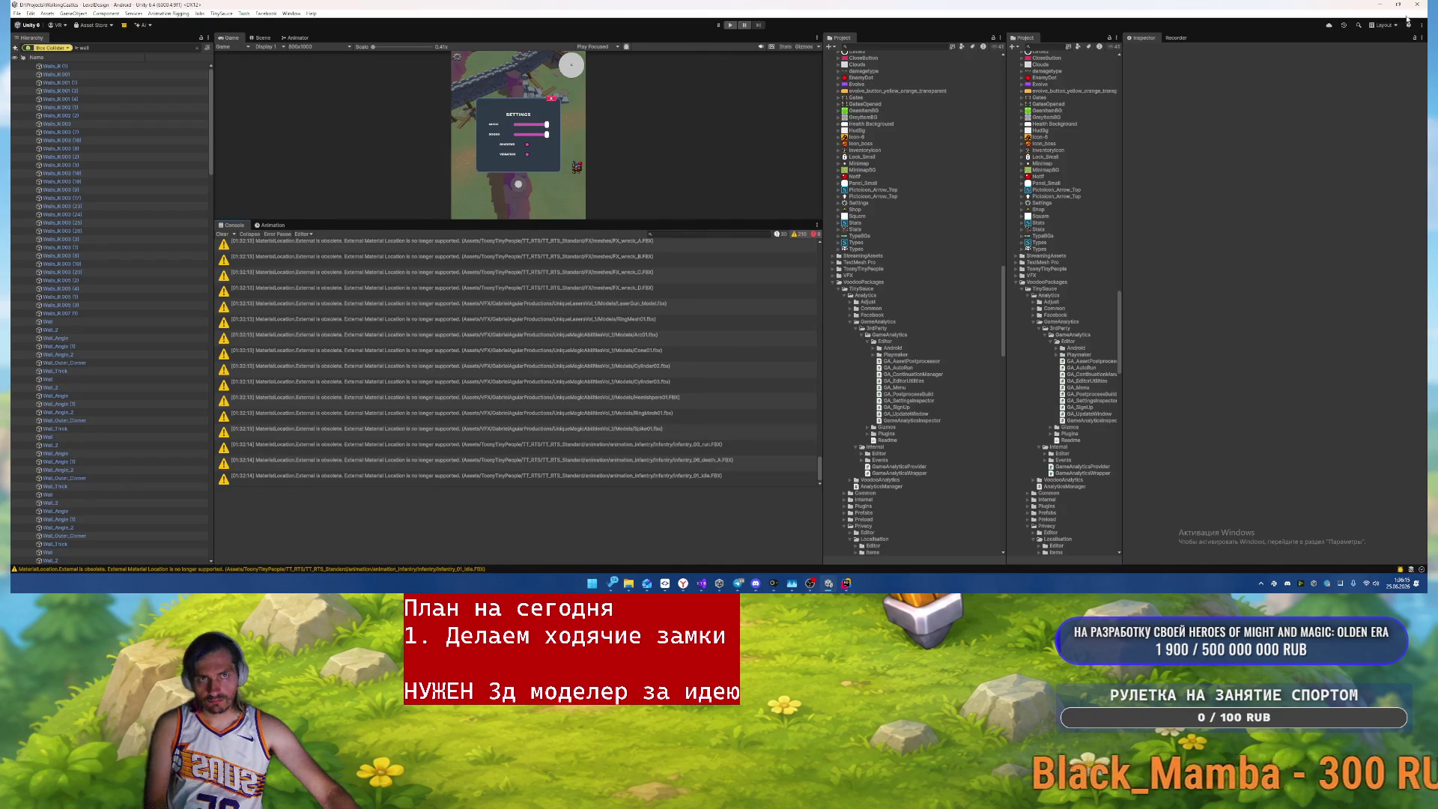
pyautogui.click(1416, 6)
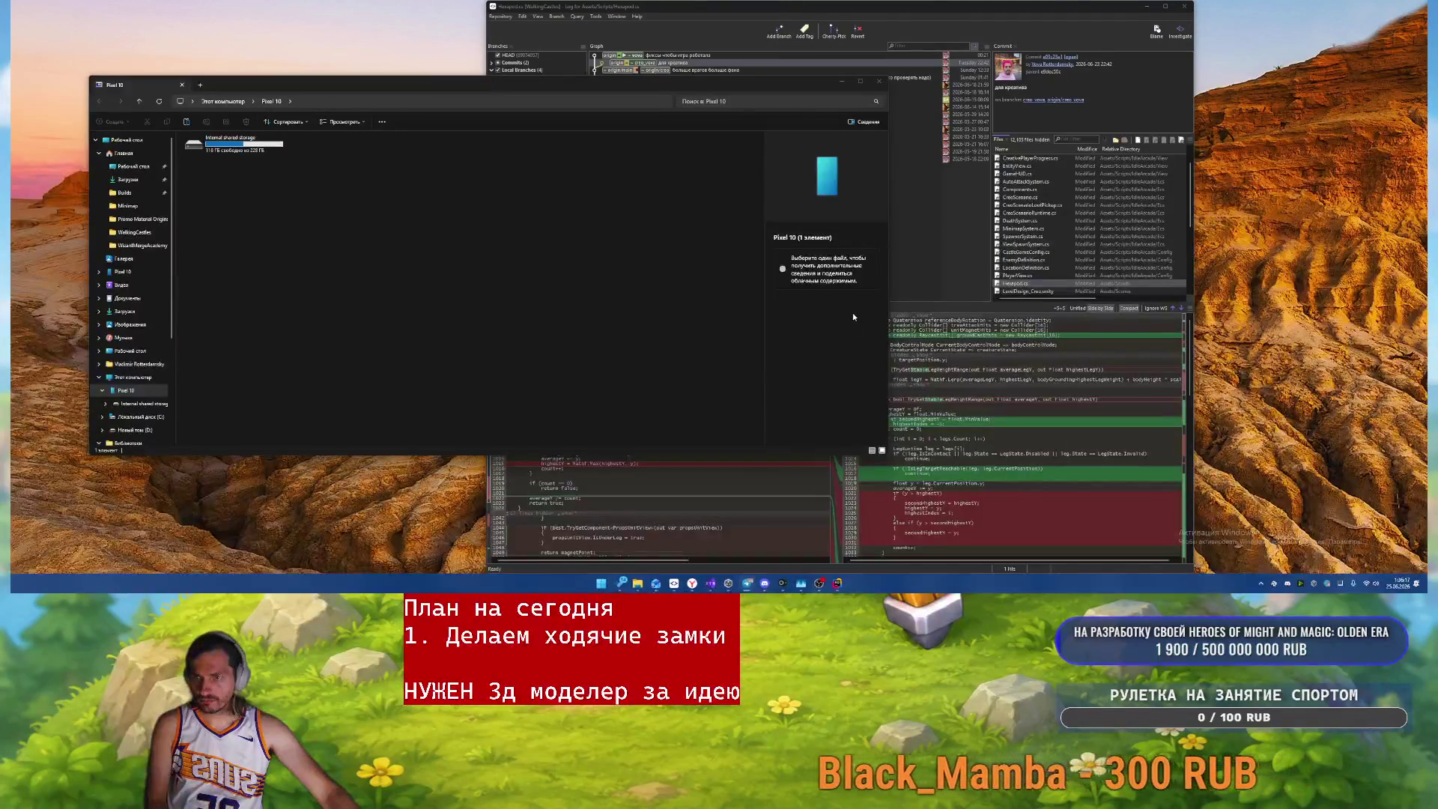
# - Close the Pixel 10 folder and old git client windows, then bring up SmartGit
pyautogui.click(879, 82)
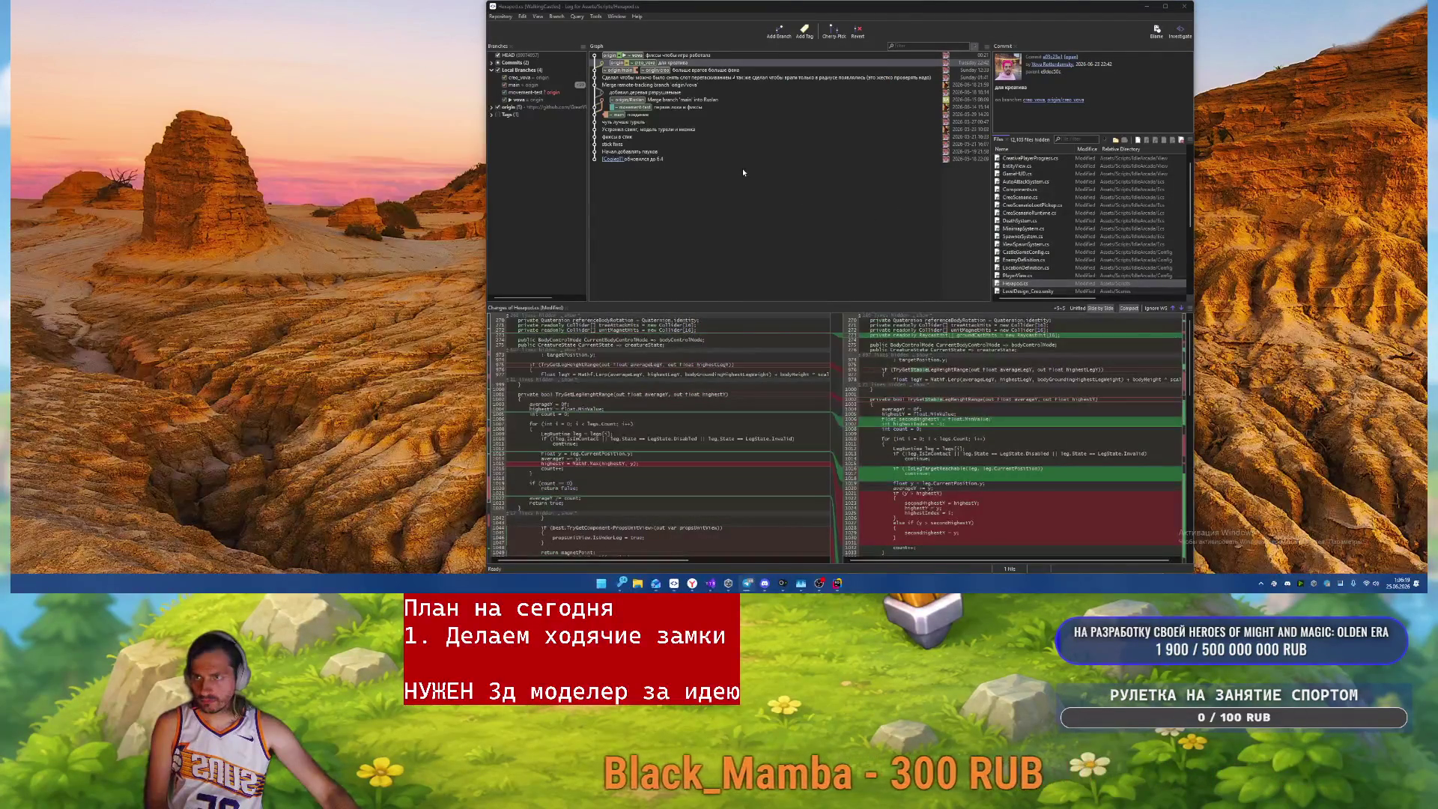
pyautogui.click(1184, 6)
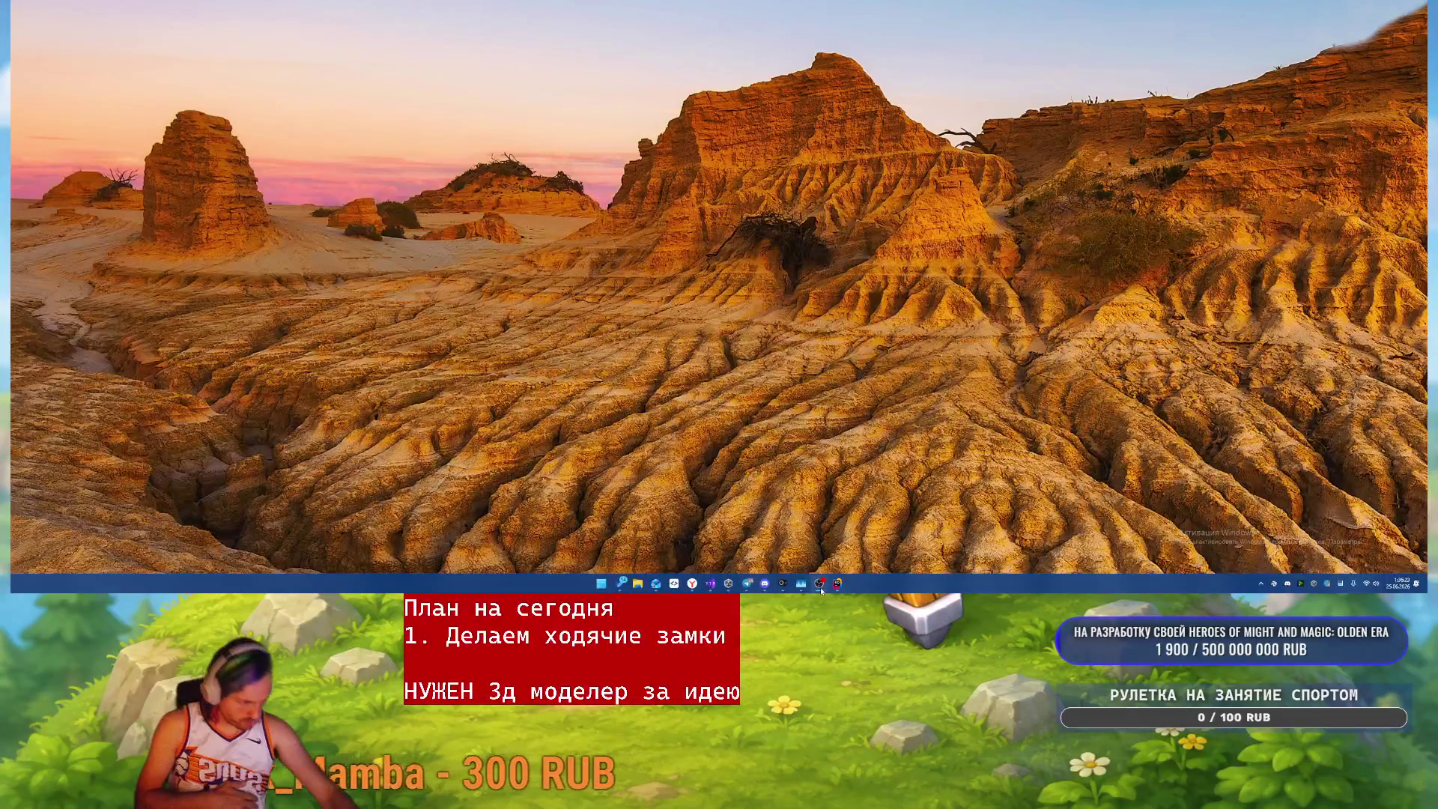
pyautogui.click(821, 590)
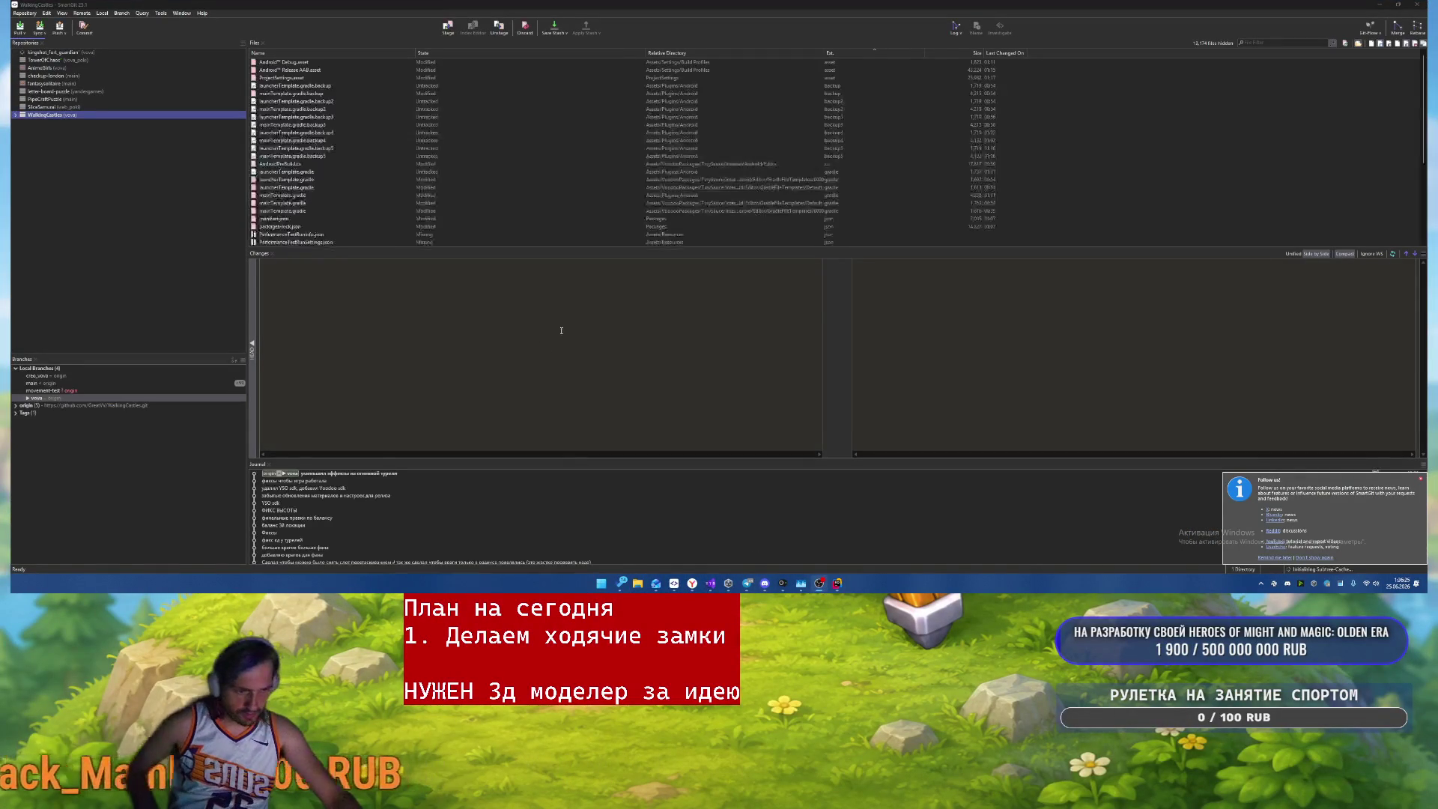
# - Commit all 41 changed files with the message 'фиксы для релиза в тест с вуафг'
pyautogui.scroll(-5, 650, 225)
pyautogui.click(651, 125)
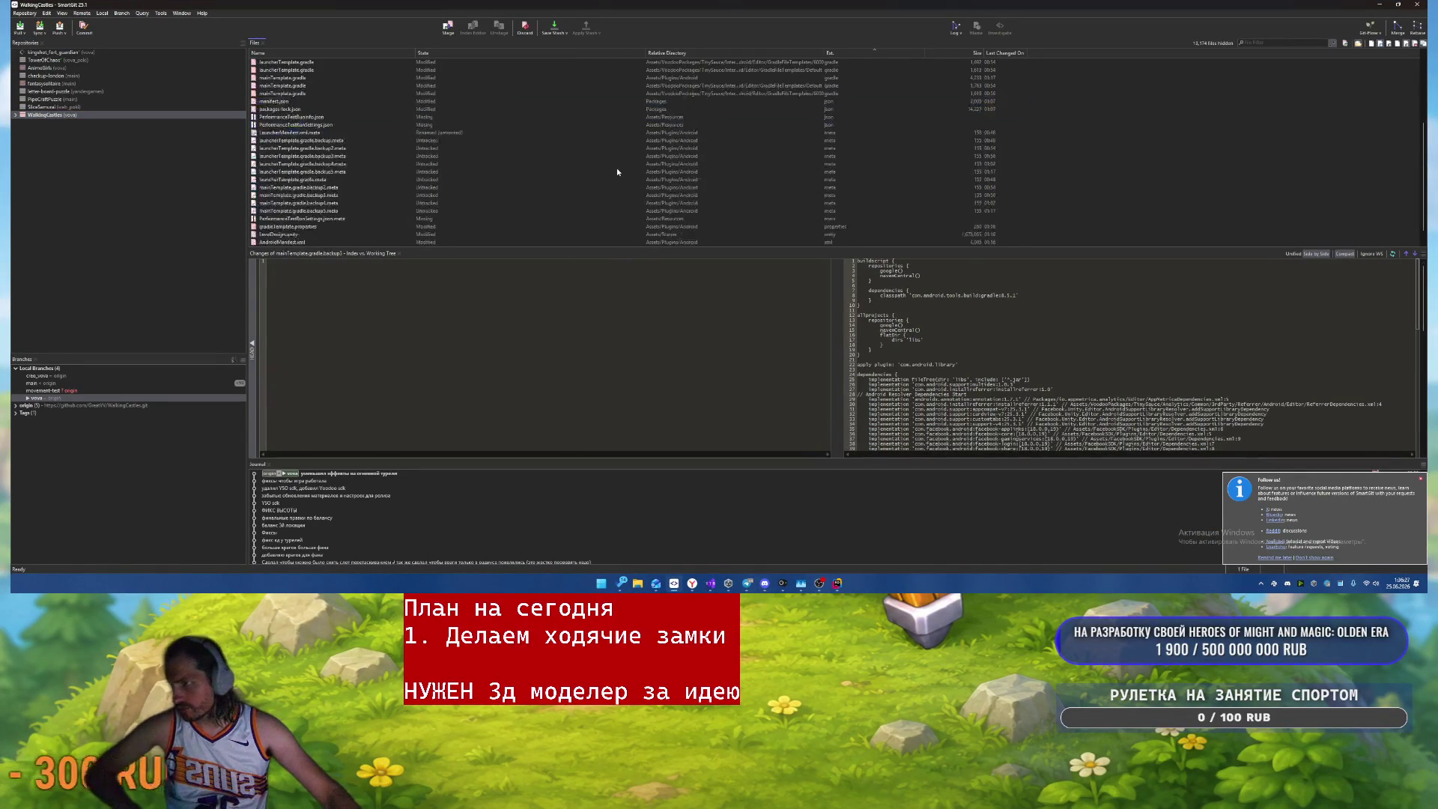
pyautogui.hotkey('ctrl', 'a')
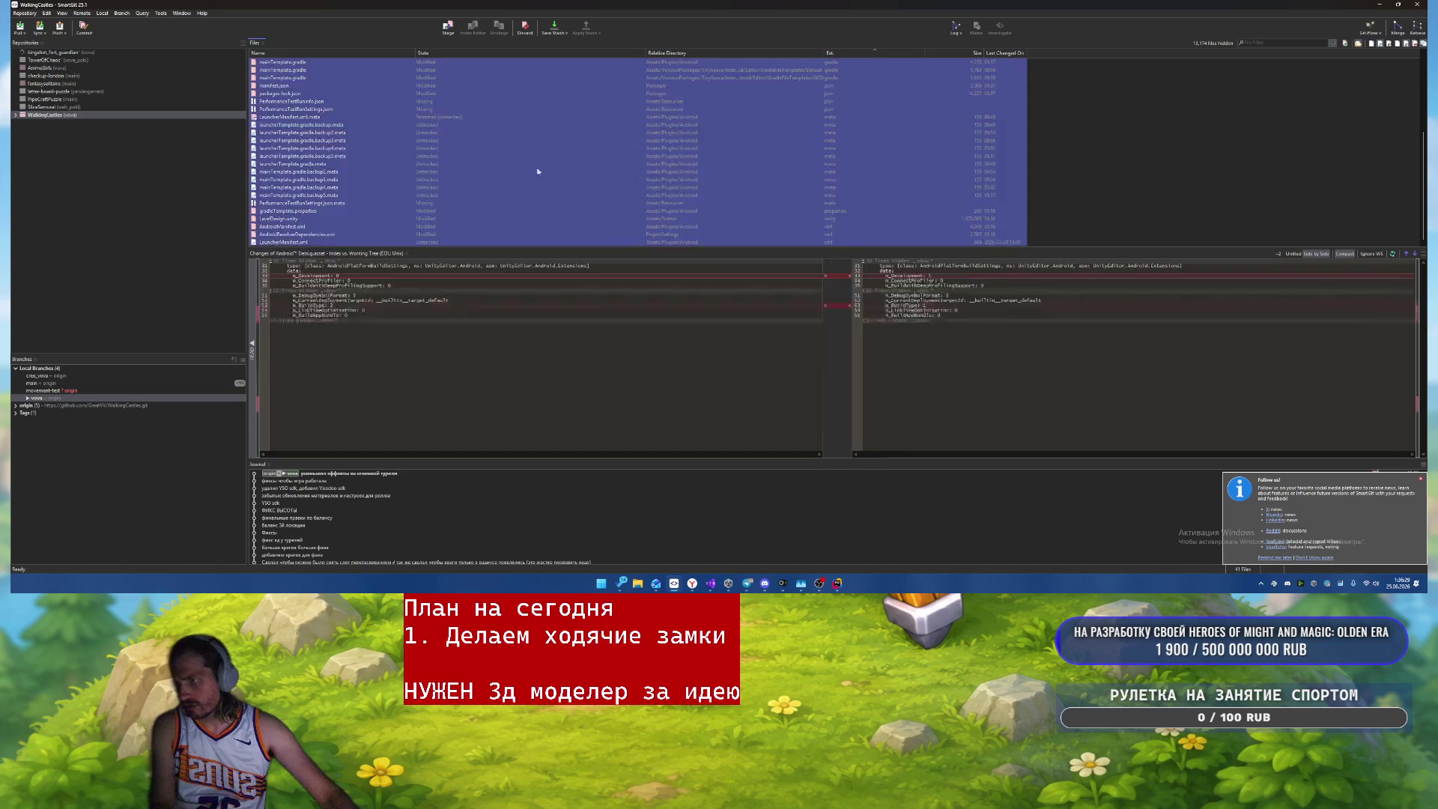
pyautogui.scroll(5, 471, 205)
pyautogui.rightClick(386, 129)
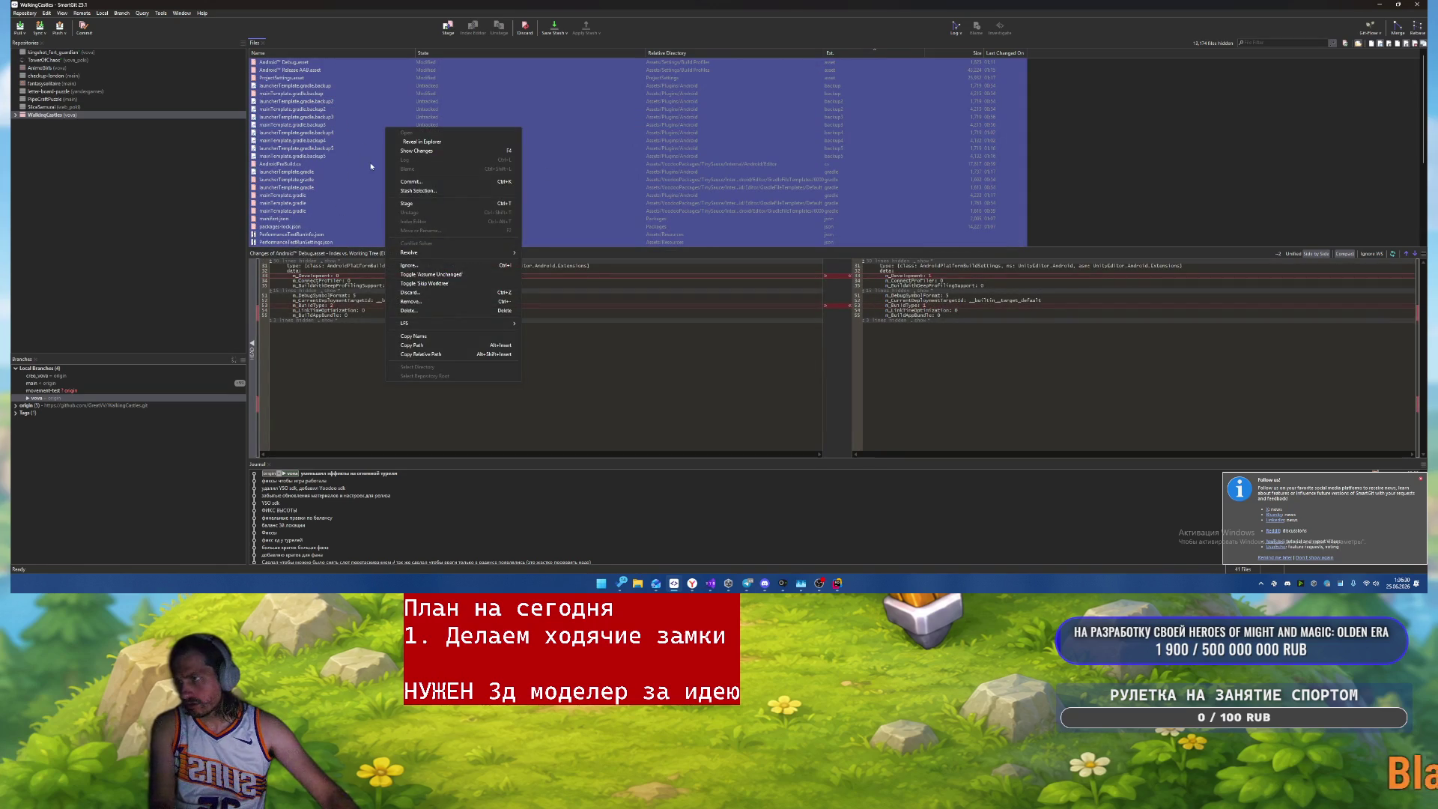
pyautogui.click(412, 182)
pyautogui.write('фиксы для рели')
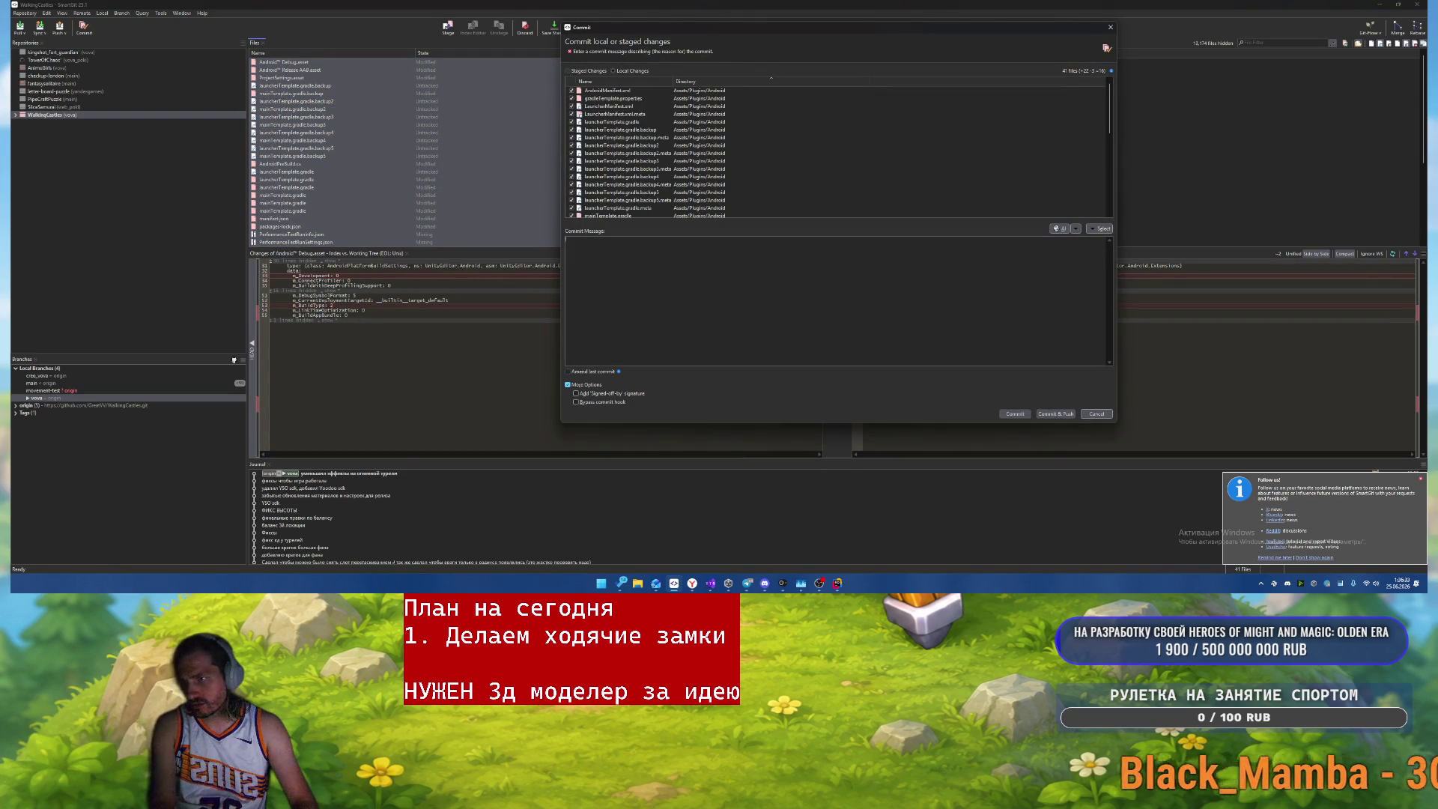
pyautogui.write('за в тест ')
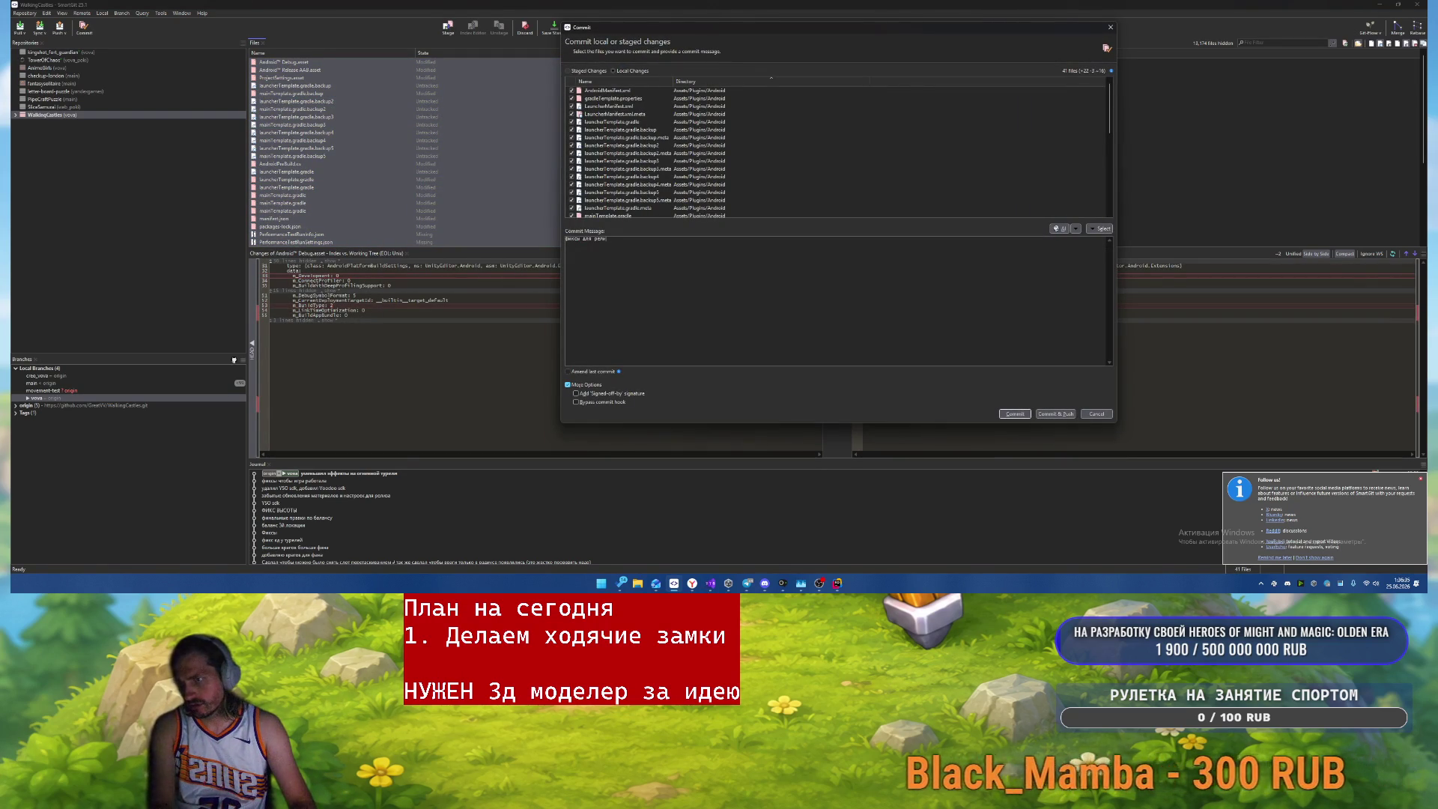
pyautogui.write('с вуафг')
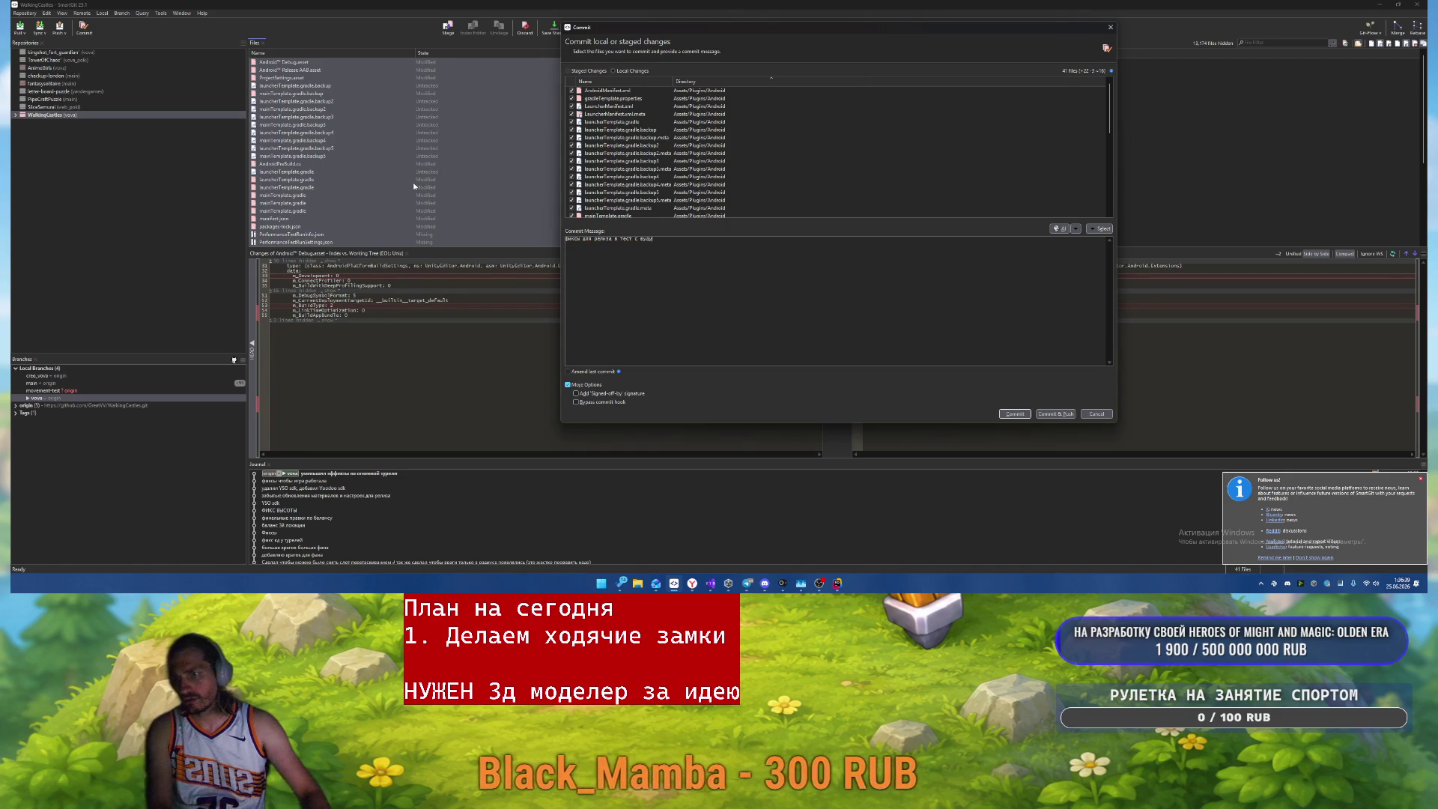
pyautogui.hotkey('ctrl', 'Return')
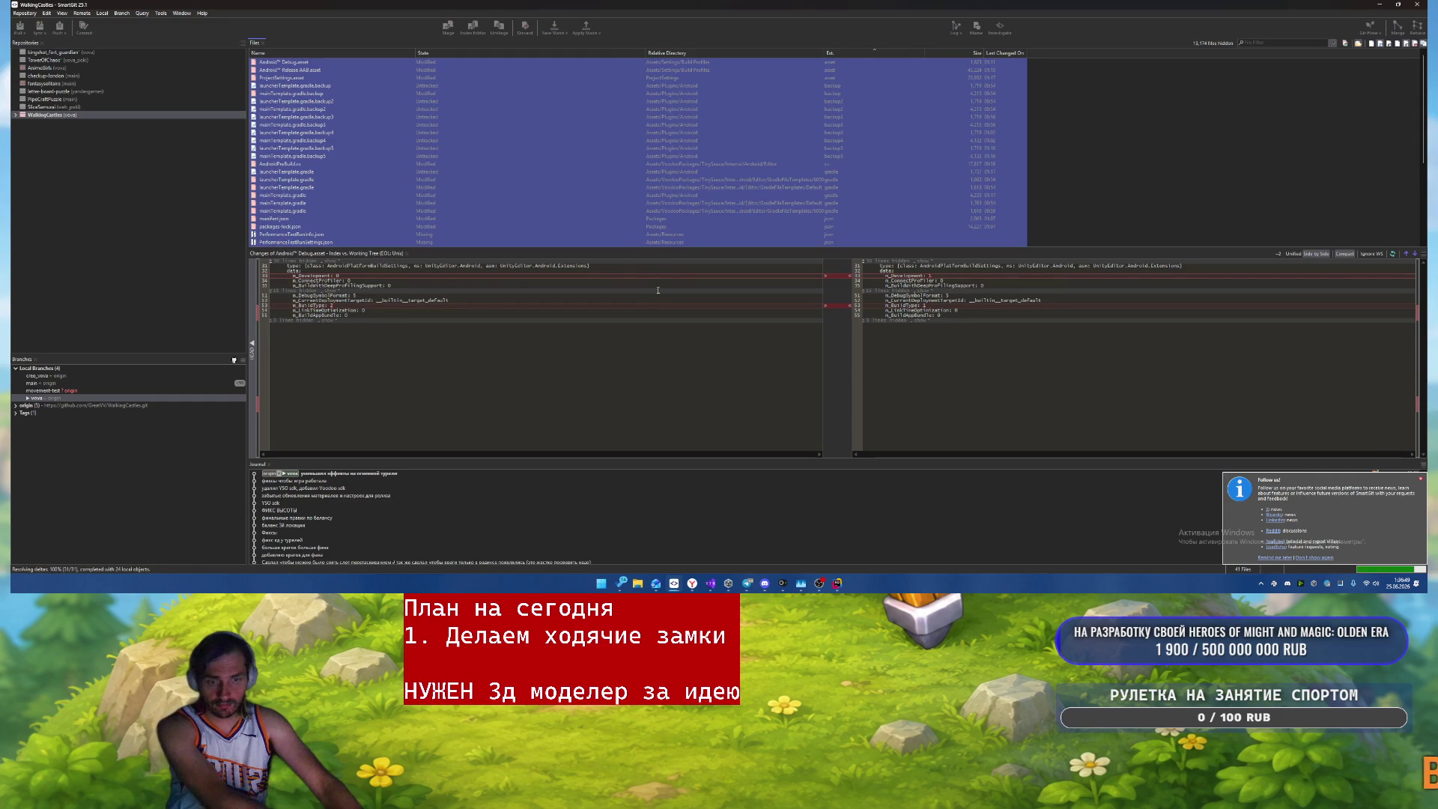
pyautogui.click(1092, 496)
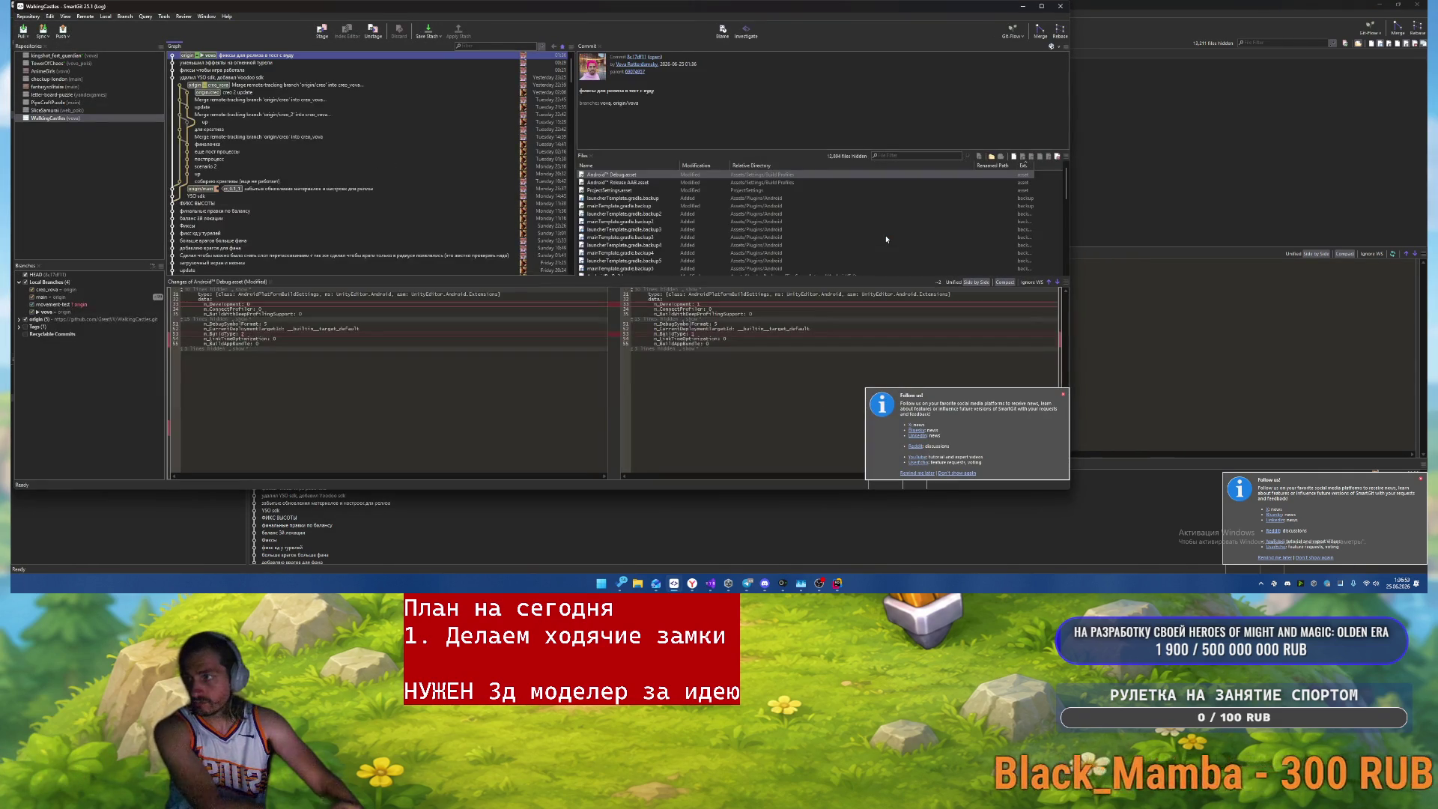
# - Minimise every window with Win+D to reveal the empty desktop
pyautogui.press('super+d')
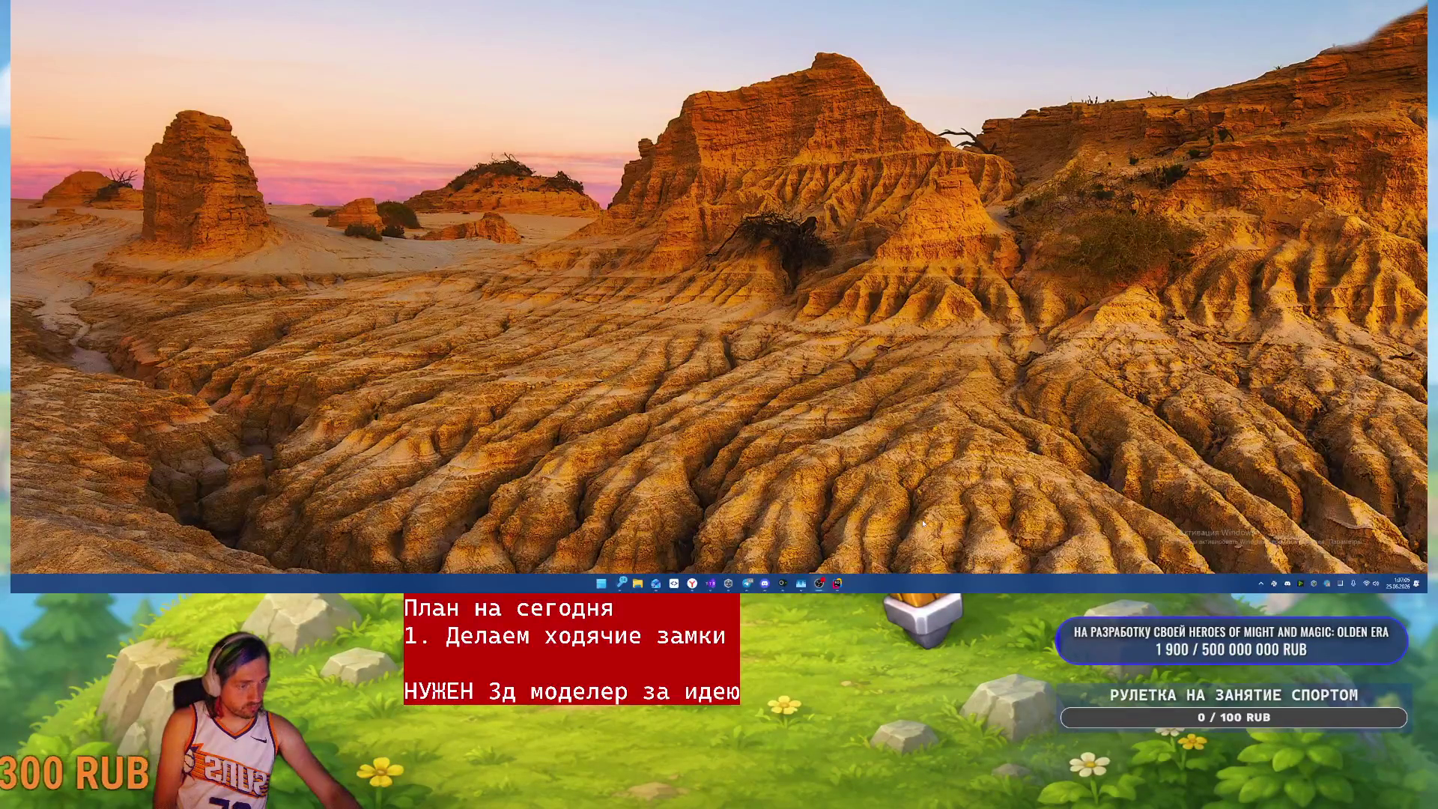
# - In Microsoft To Do's Walking Castles list, mark the creative task complete
pyautogui.click(710, 584)
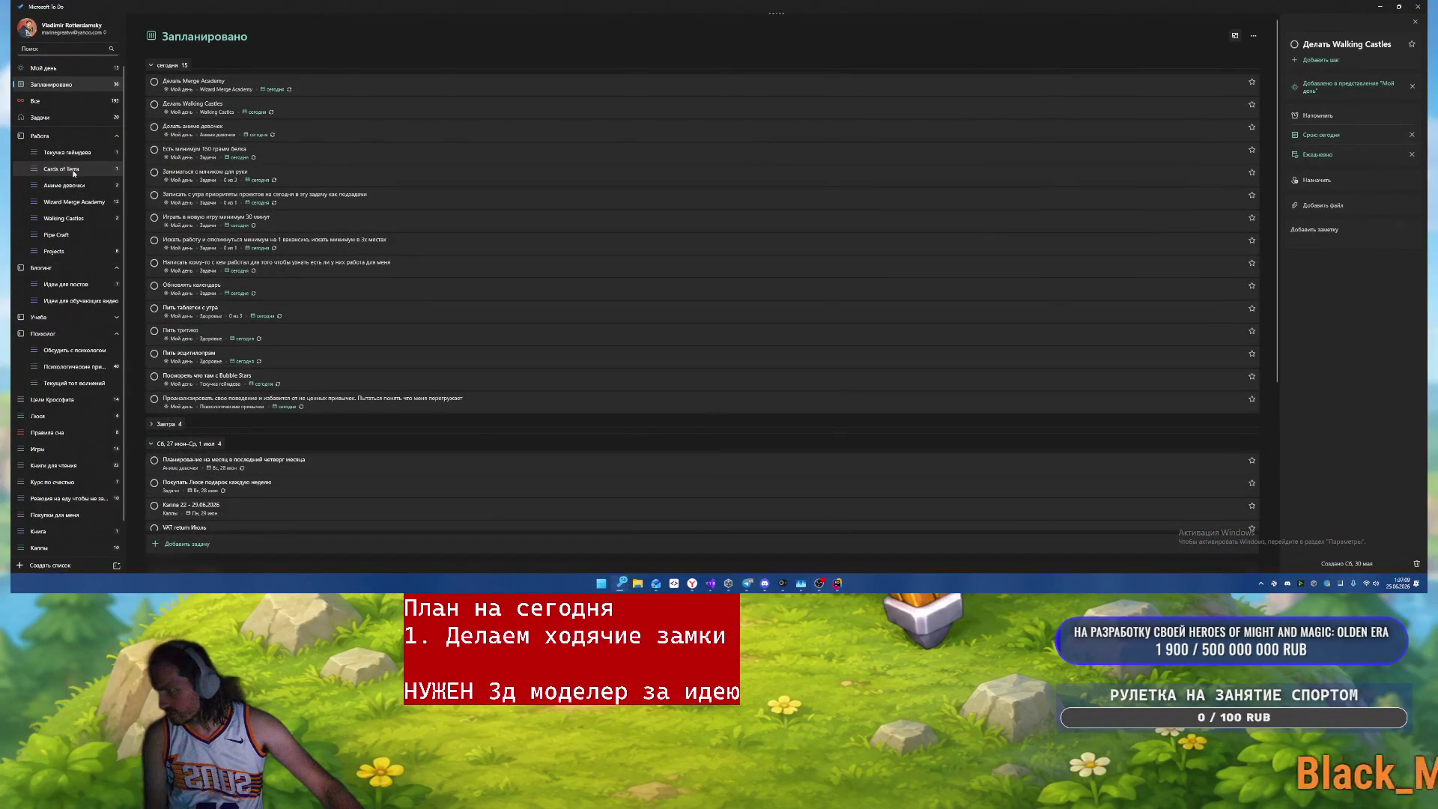
pyautogui.click(66, 221)
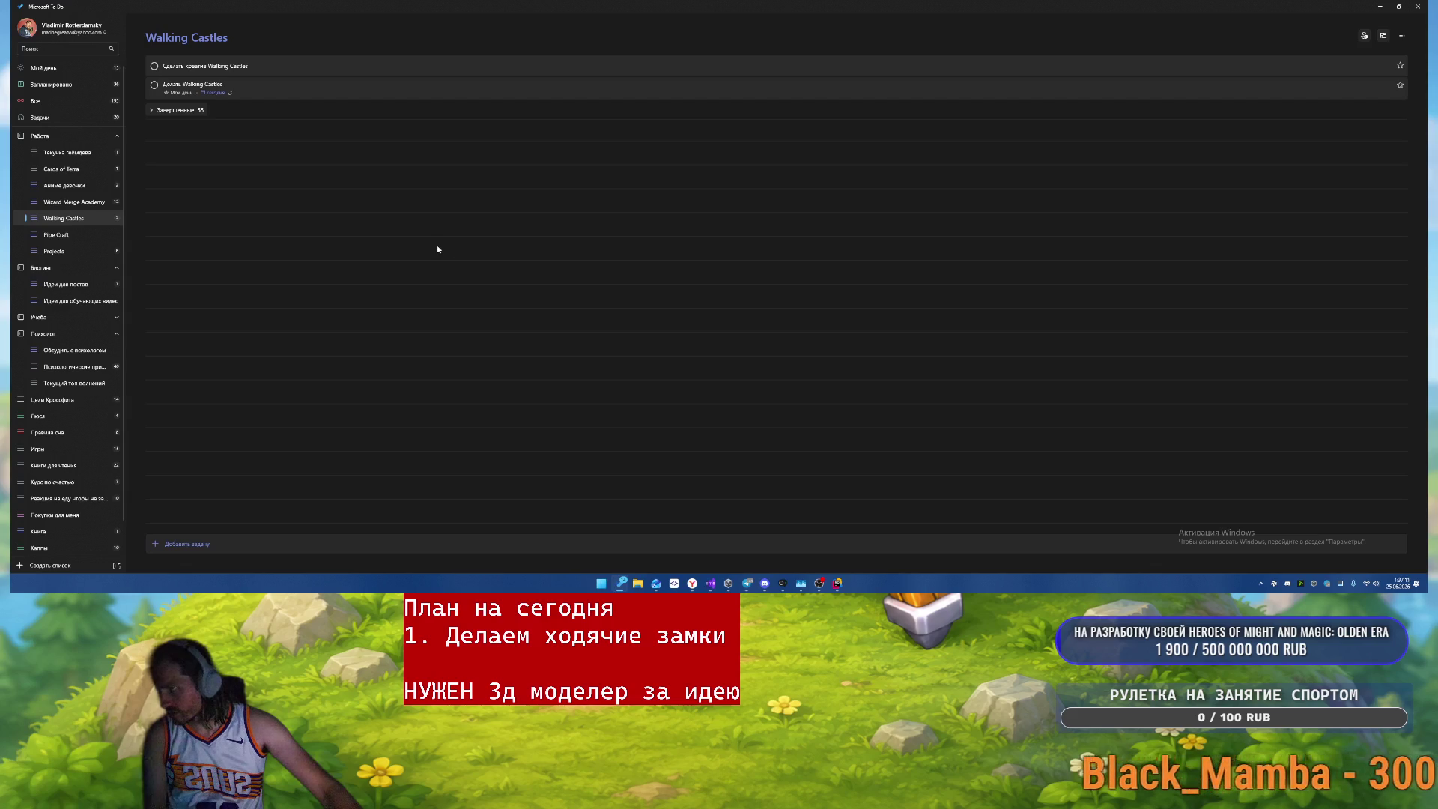
pyautogui.click(154, 65)
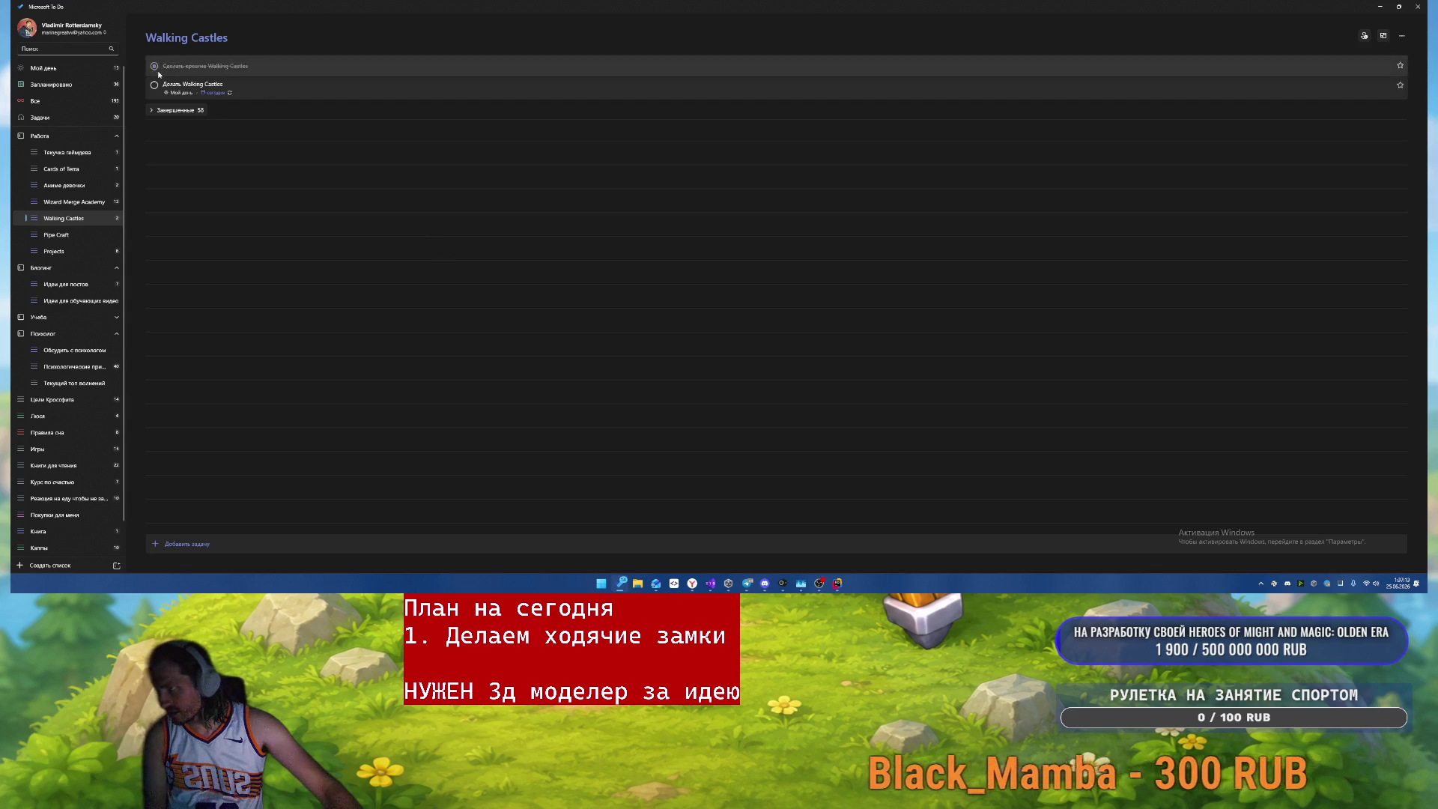
# - Remove the due date, daily repeat and My Day from Делать Walking Castles, then complete it
pyautogui.click(298, 65)
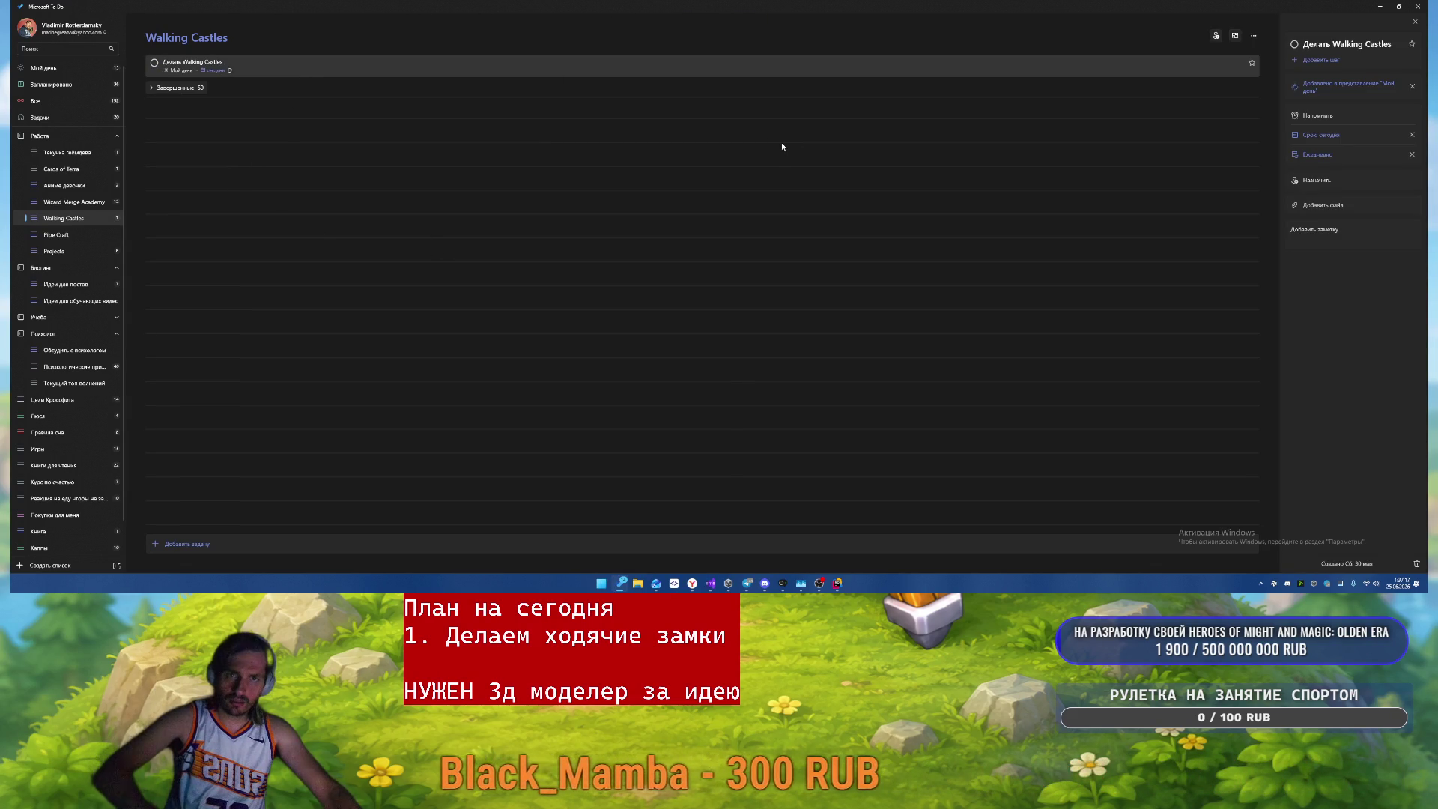
pyautogui.click(1412, 154)
pyautogui.click(1412, 135)
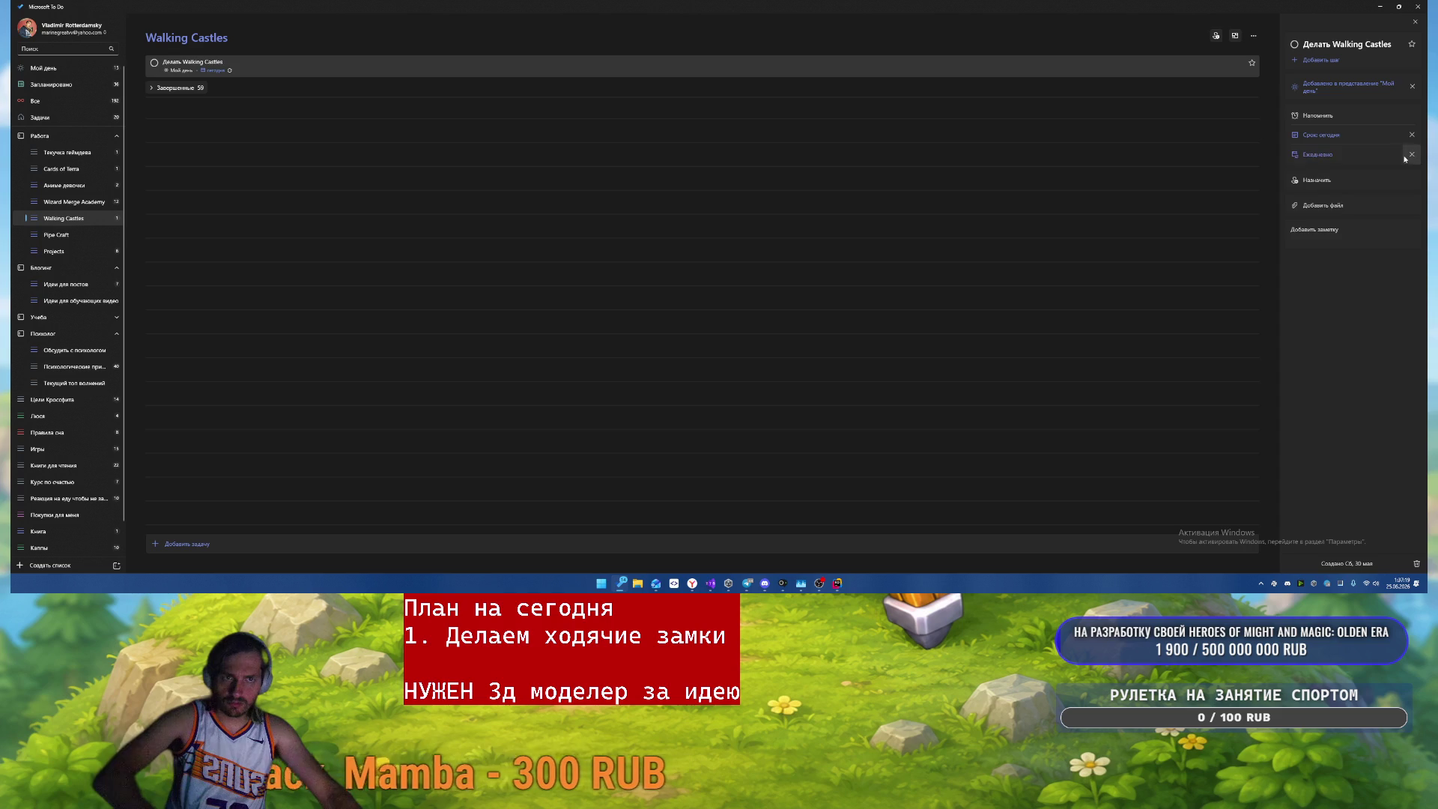
pyautogui.click(1412, 86)
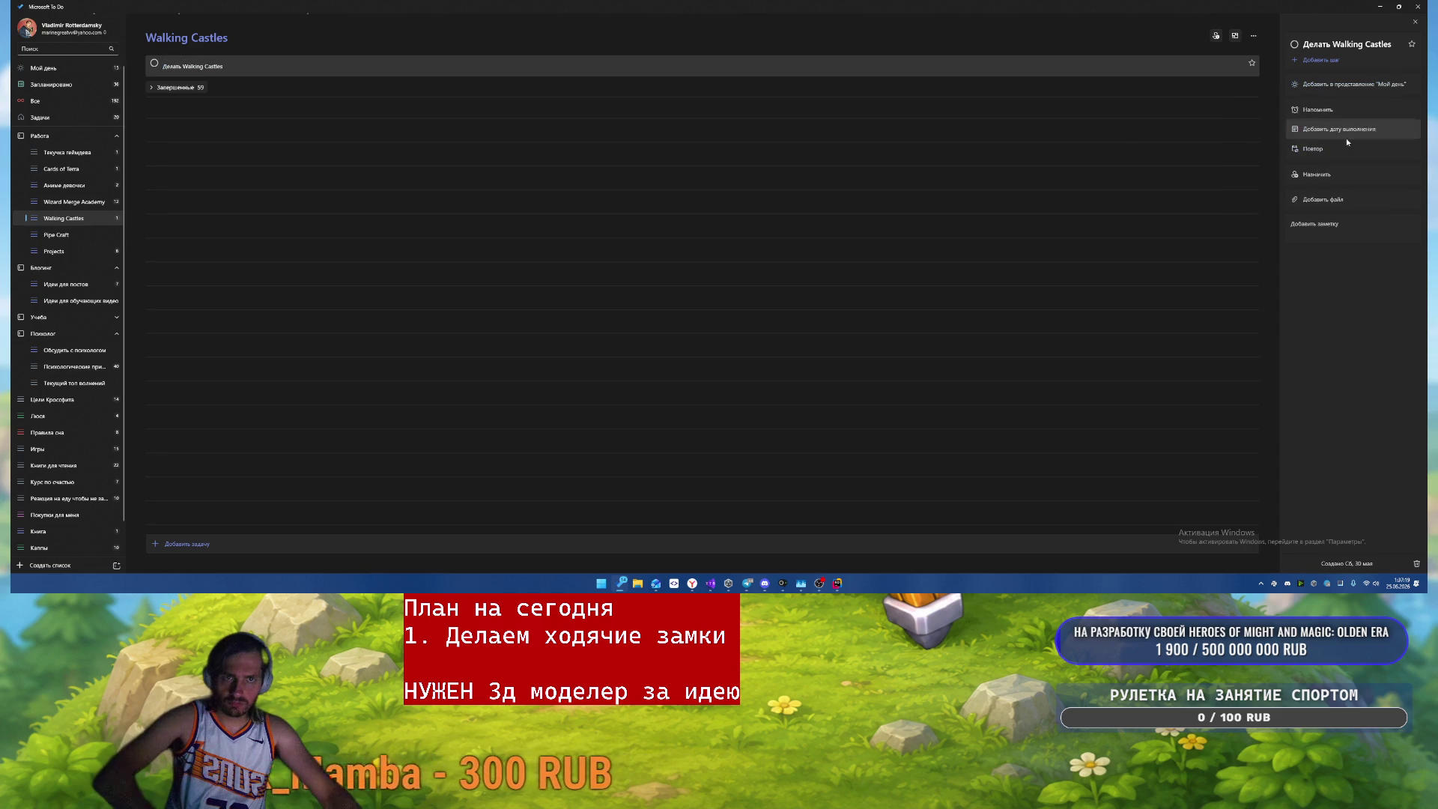
pyautogui.click(155, 65)
# - Browse the Wizard Merge Academy, Аниме девочки and My Day lists, then close To Do
pyautogui.click(94, 203)
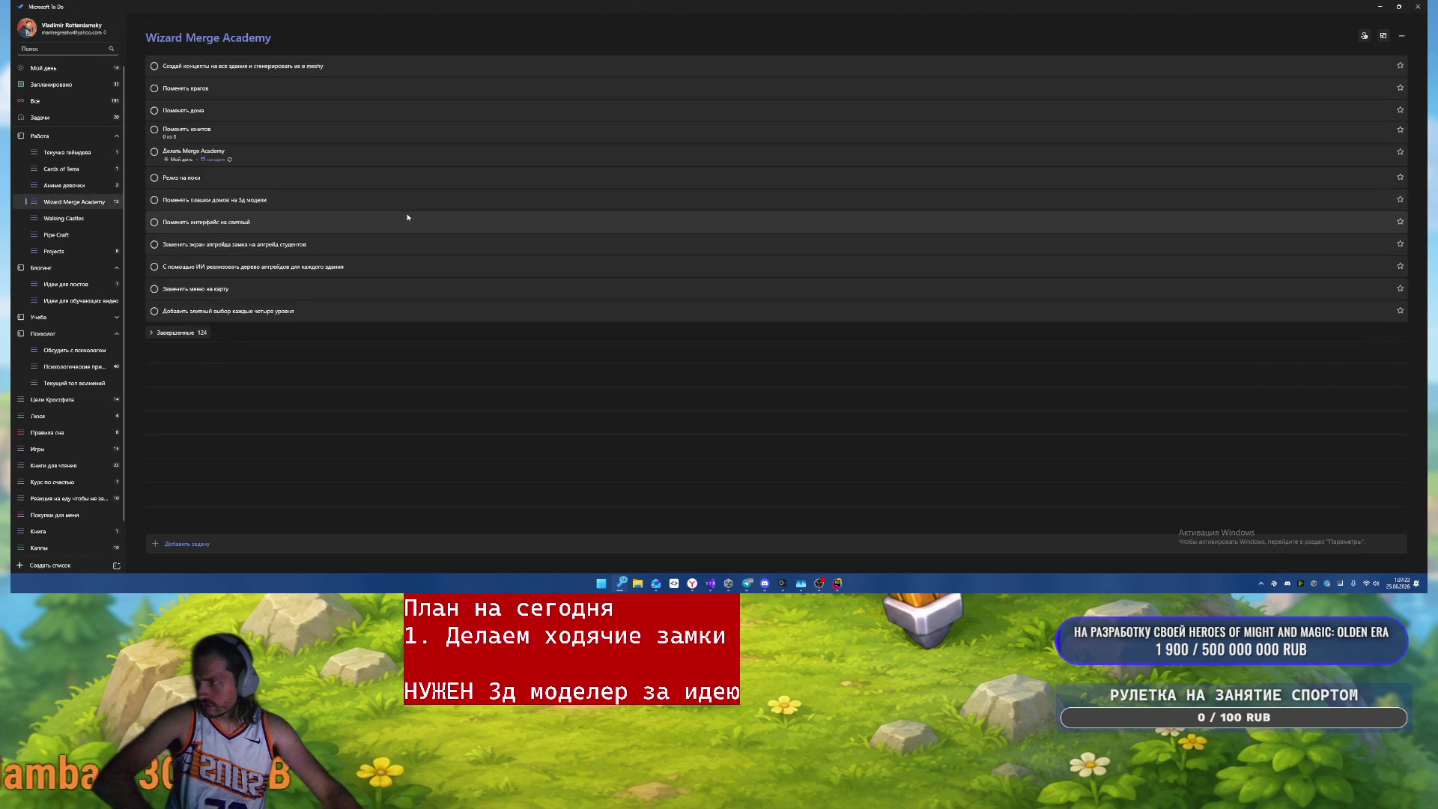
pyautogui.click(71, 185)
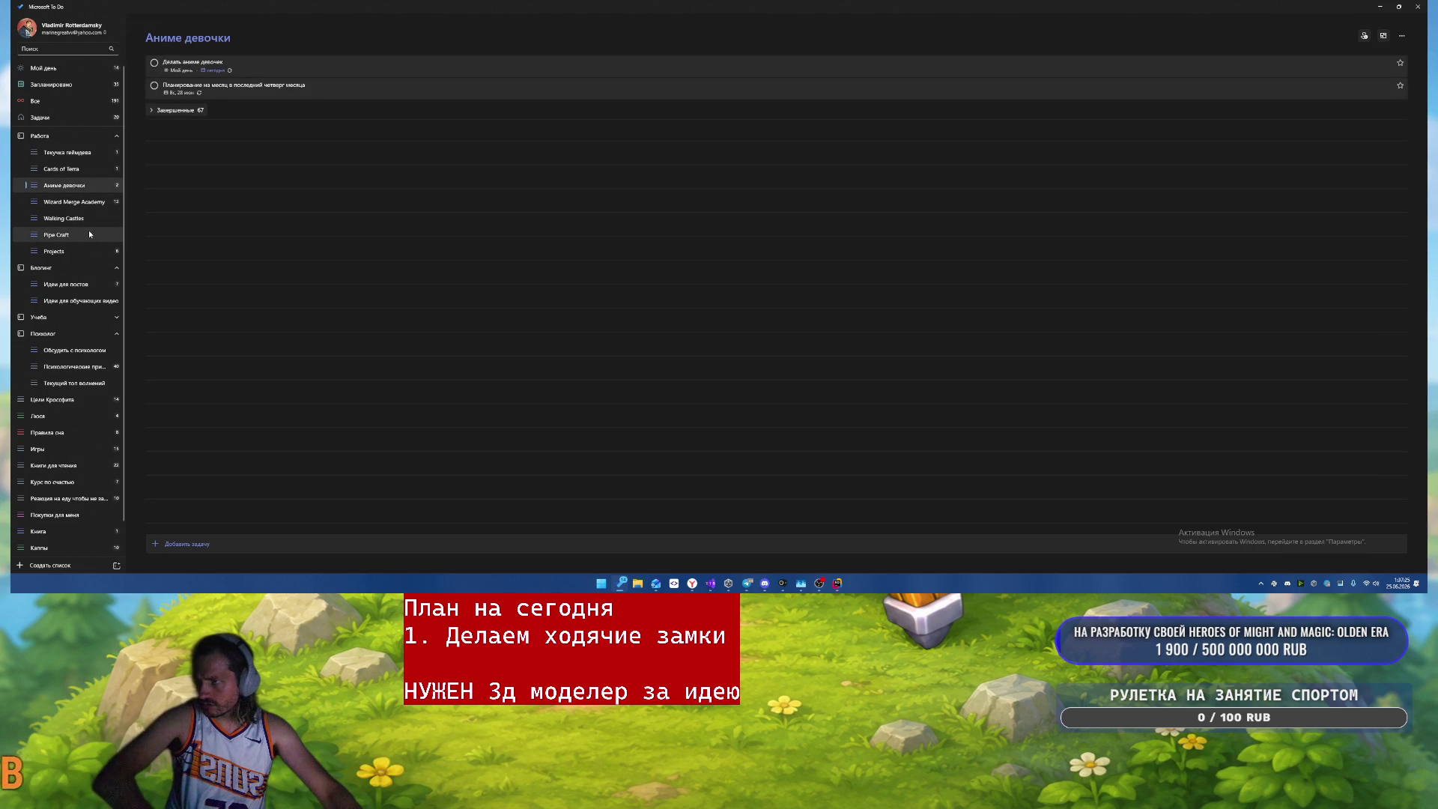
pyautogui.click(61, 66)
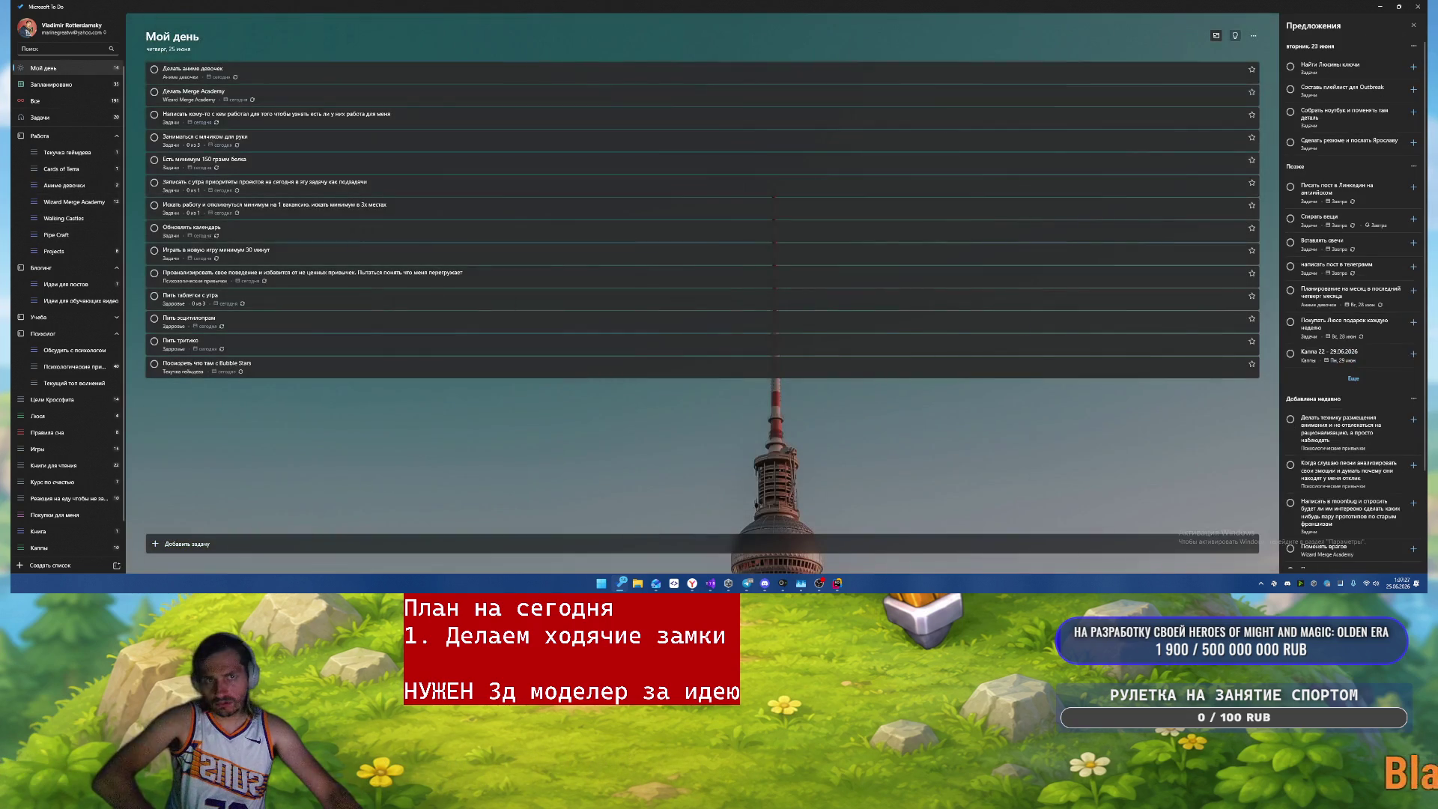
pyautogui.click(1417, 7)
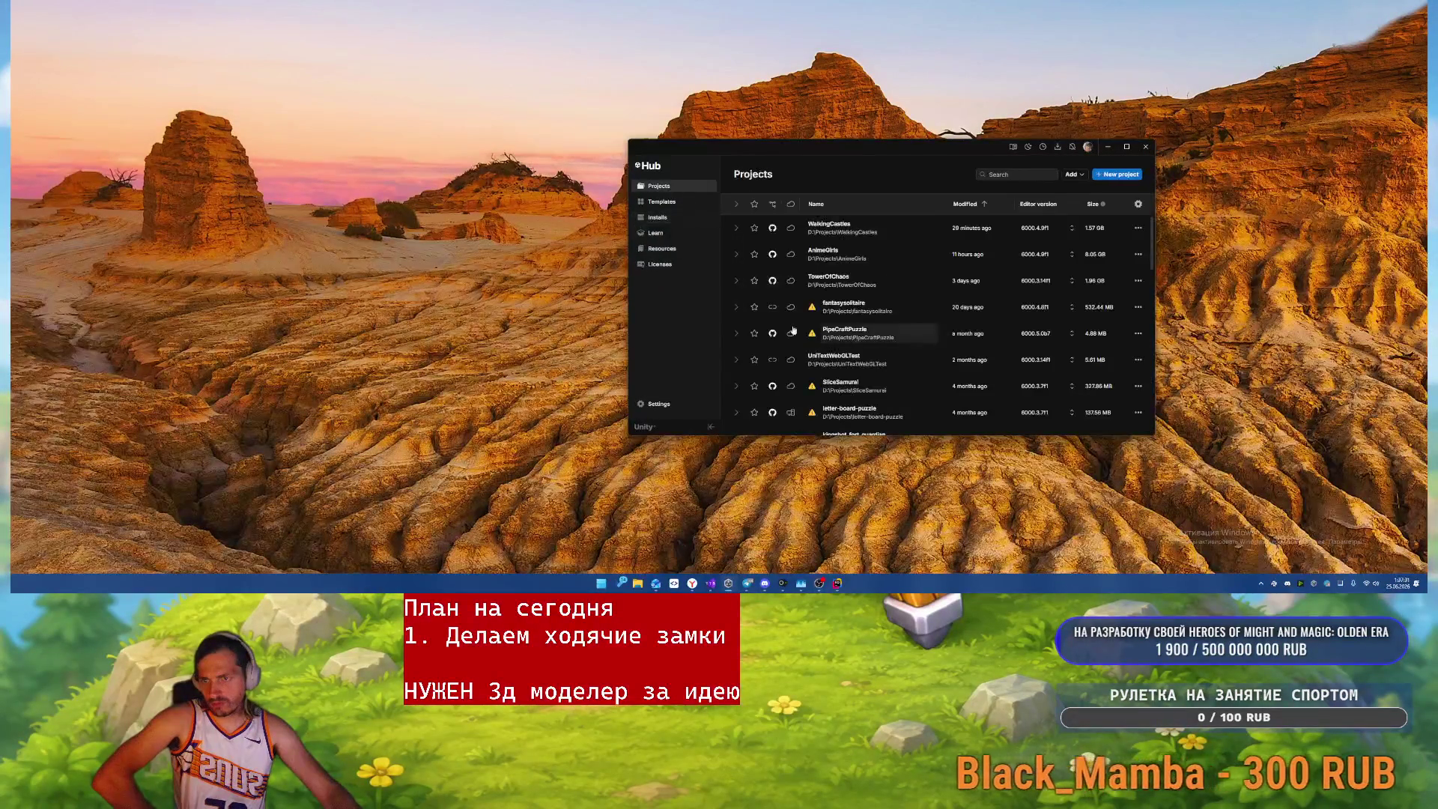
# - Launch the AnimeGirls project from Unity Hub and switch to the YouGile browser window
pyautogui.click(840, 269)
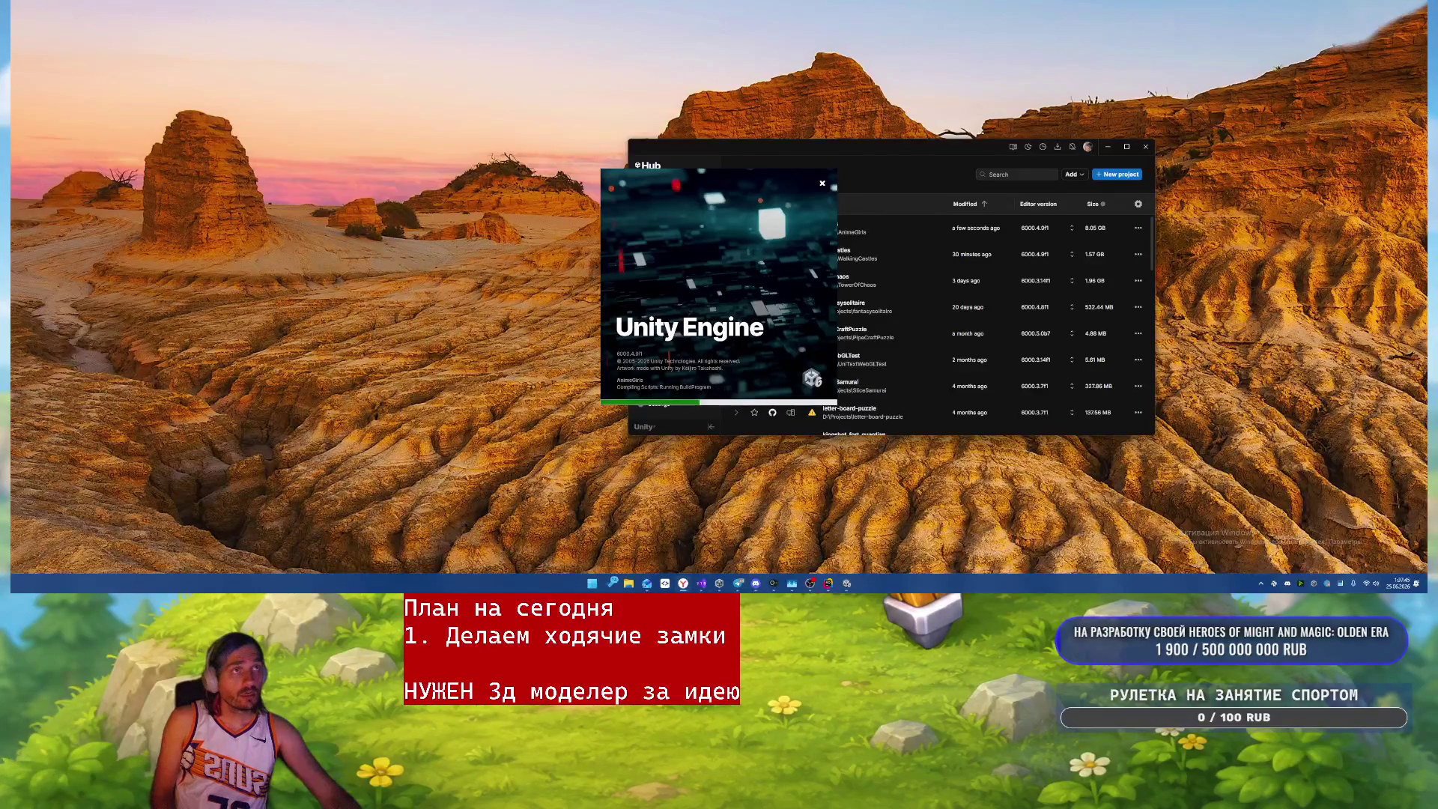
pyautogui.hotkey('alt', 'Tab')
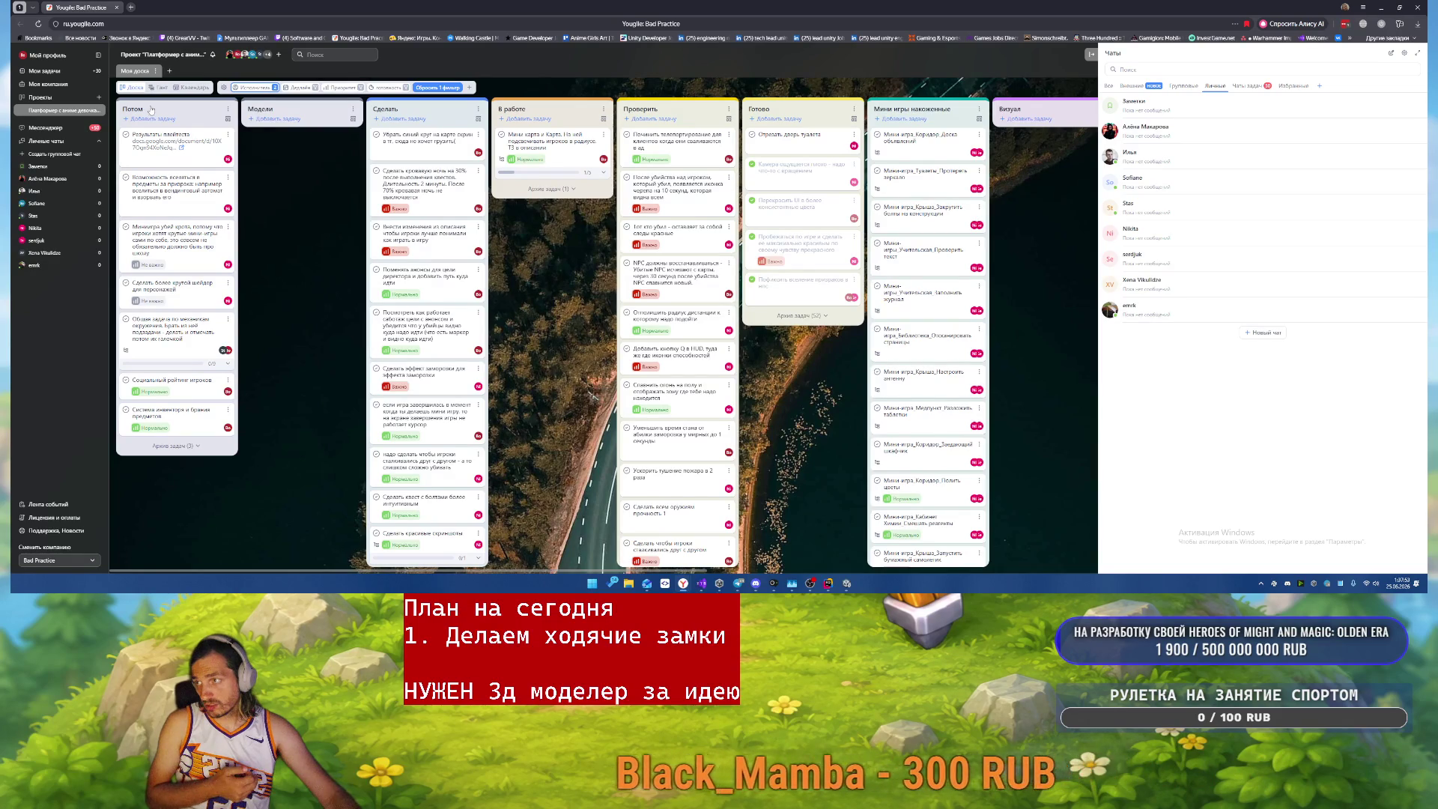
# - Dismiss the stray menus and open the 'Мини карта и Карта' task card
pyautogui.rightClick(676, 110)
pyautogui.press('Escape')
pyautogui.click(730, 108)
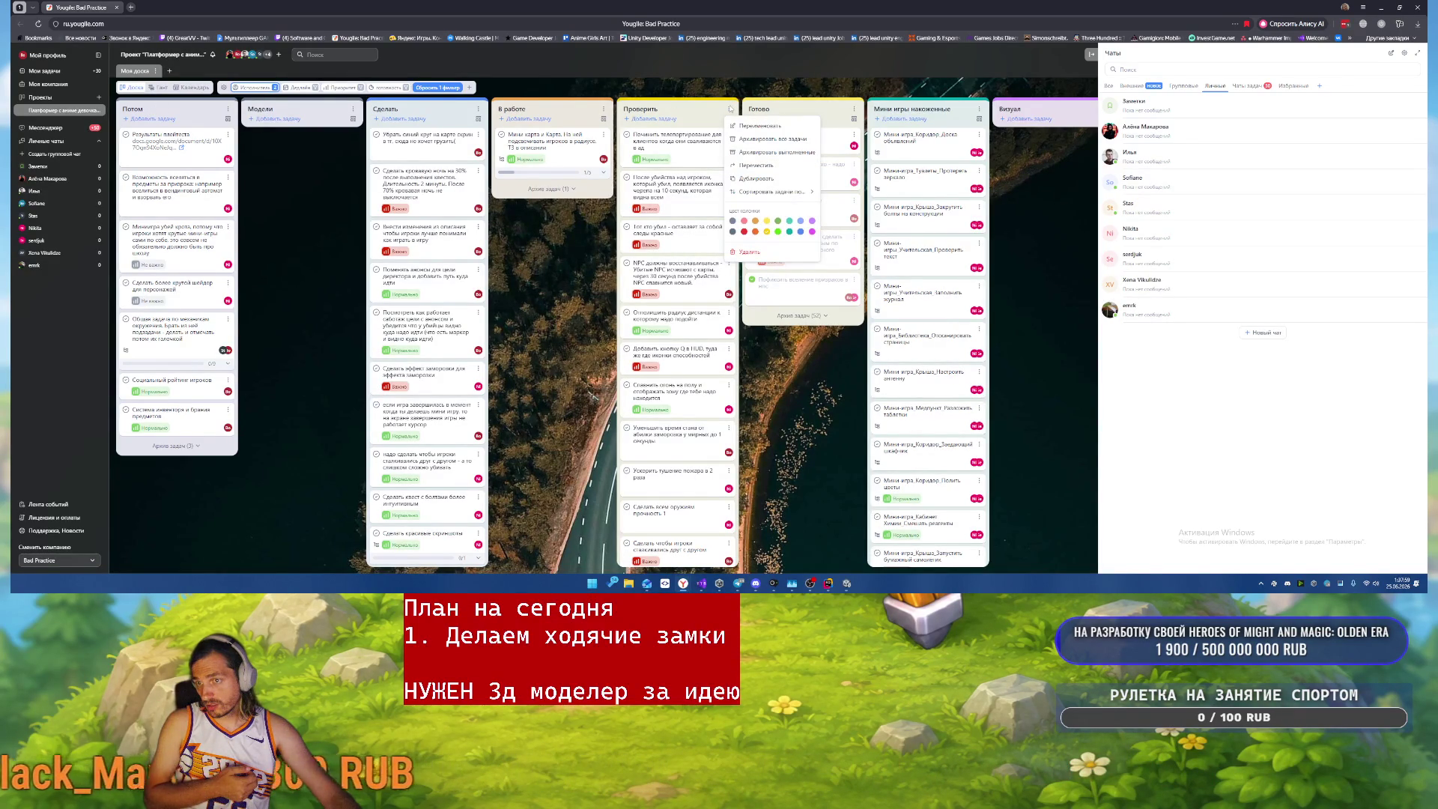
pyautogui.click(495, 316)
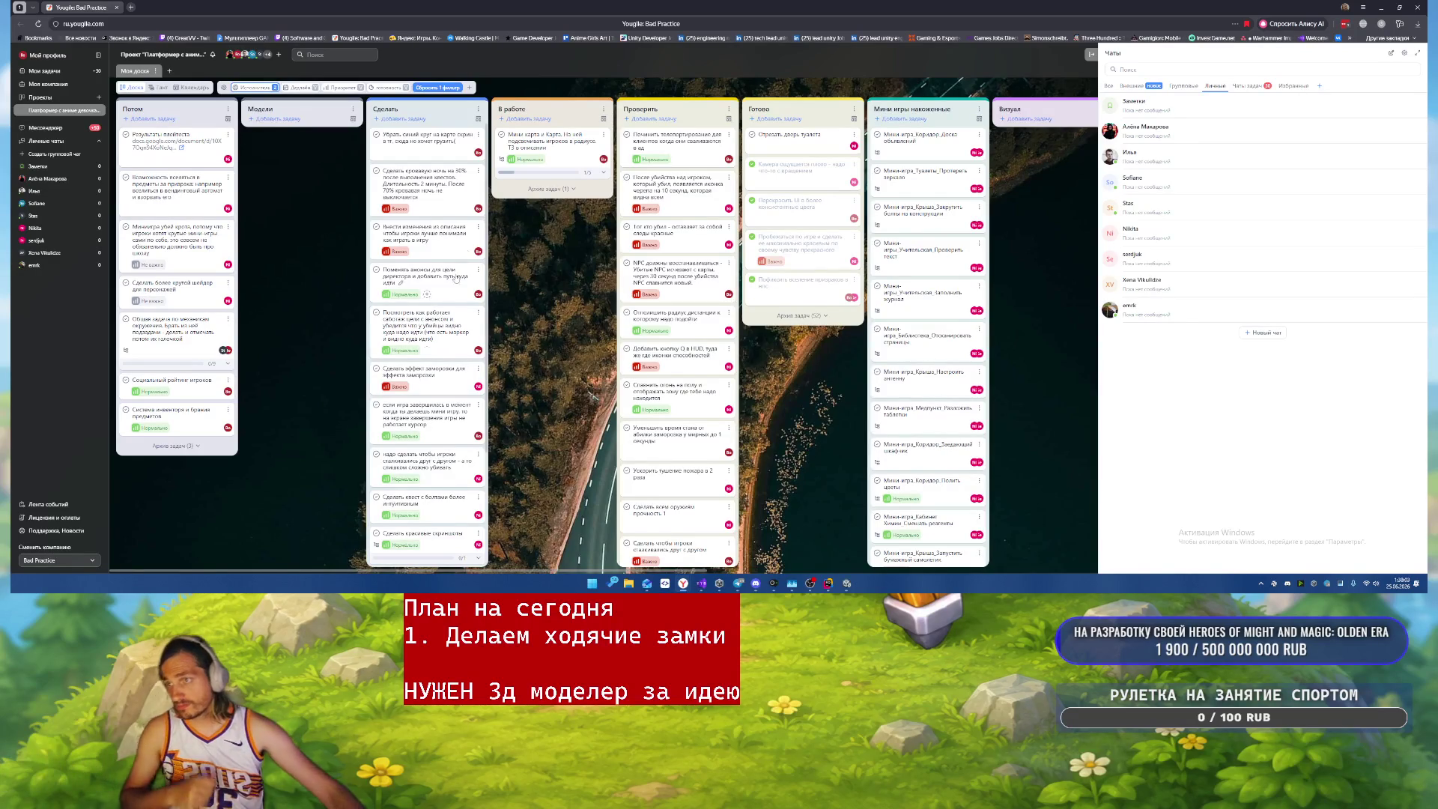
pyautogui.click(569, 156)
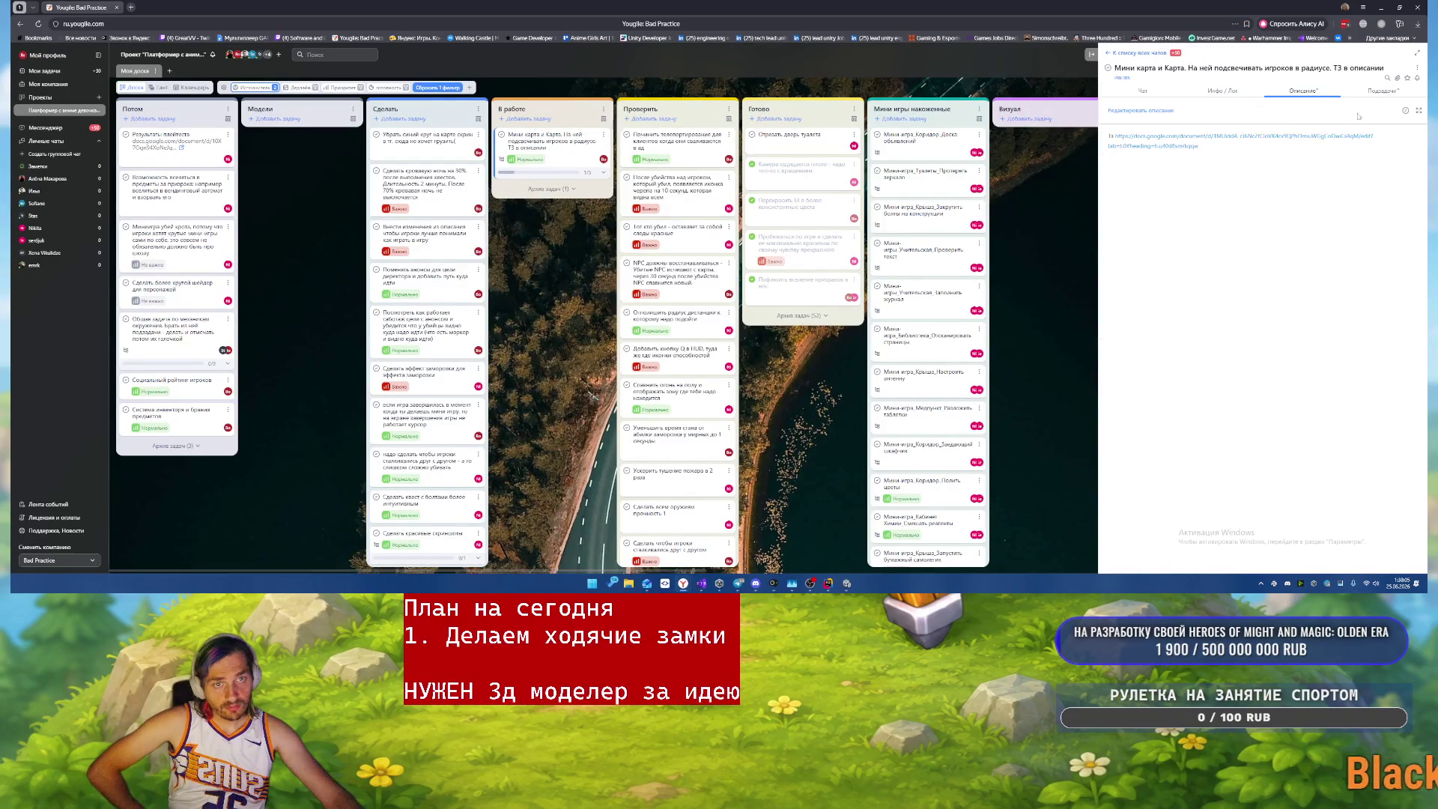
# - Tick the Поправить иконки пожаров subtask, glance at the player-icon subtask, and return to the parent
pyautogui.click(1380, 92)
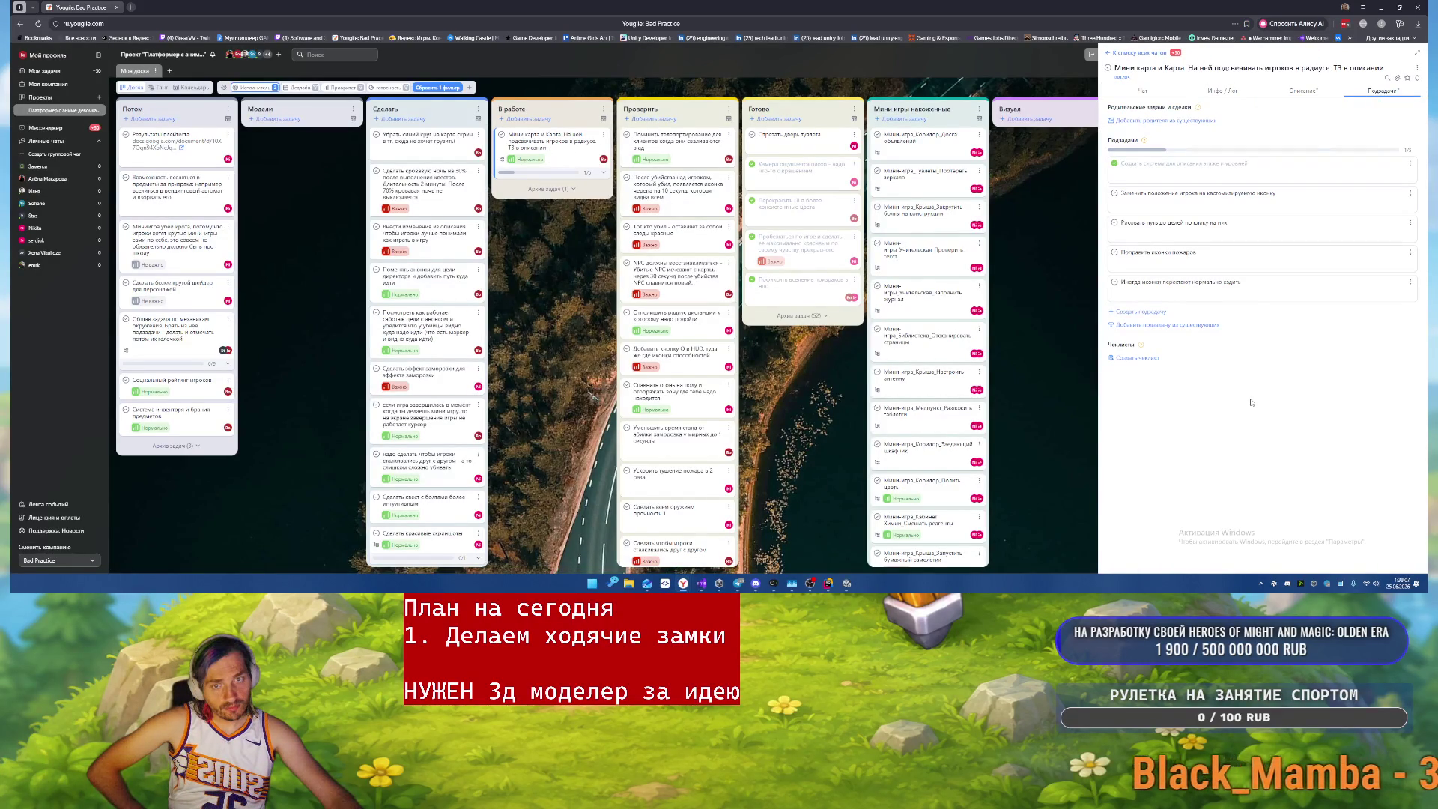
pyautogui.click(1114, 253)
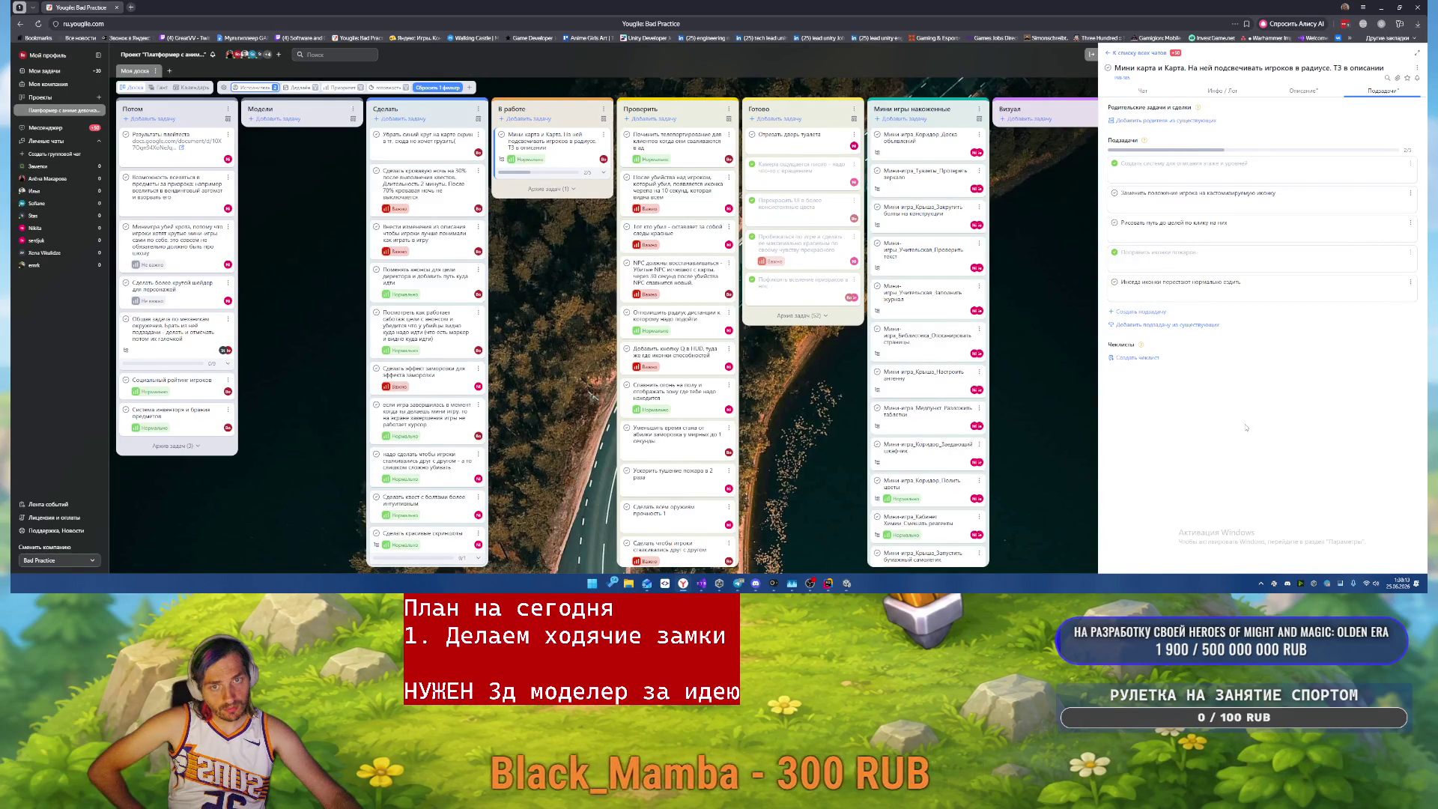
pyautogui.click(1123, 193)
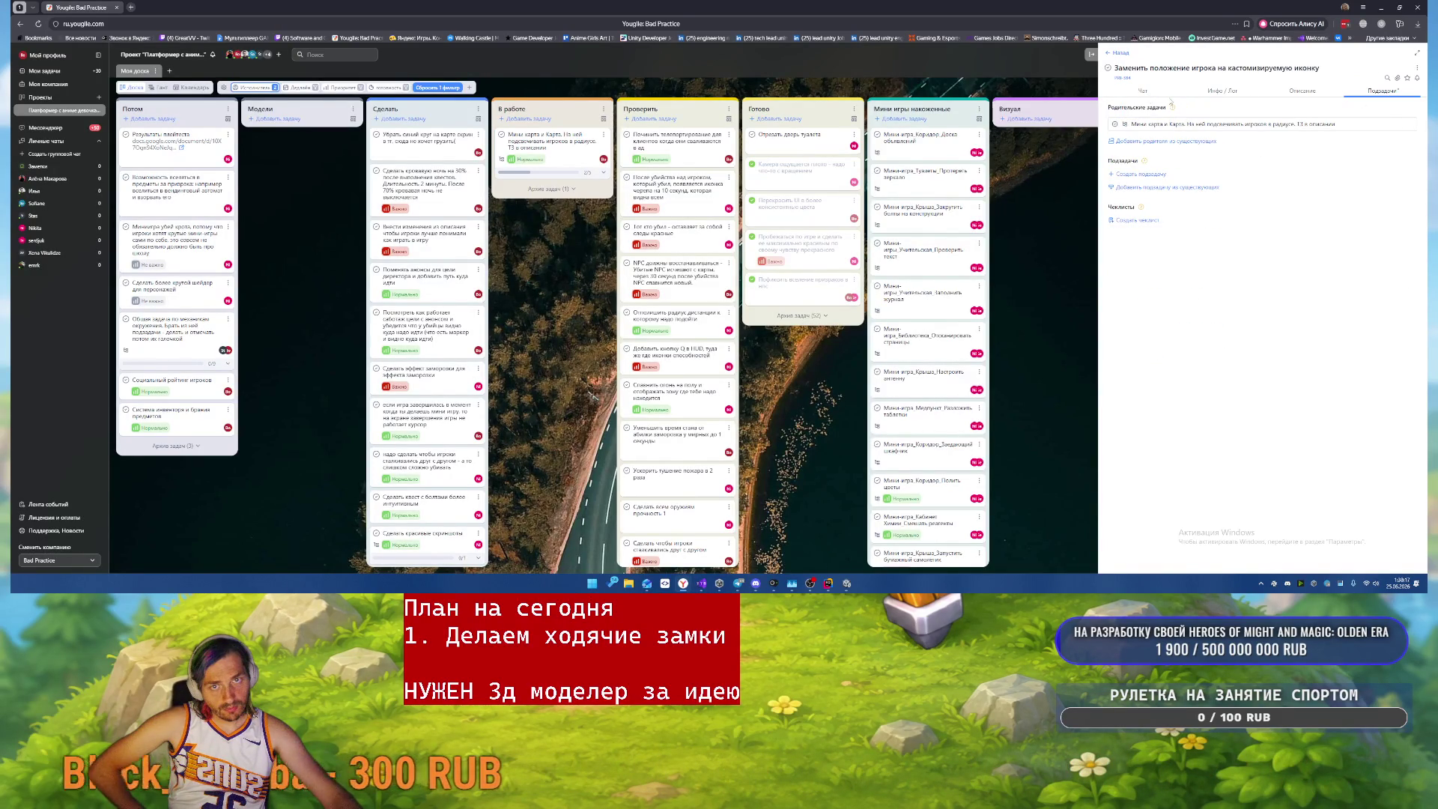
pyautogui.click(1202, 125)
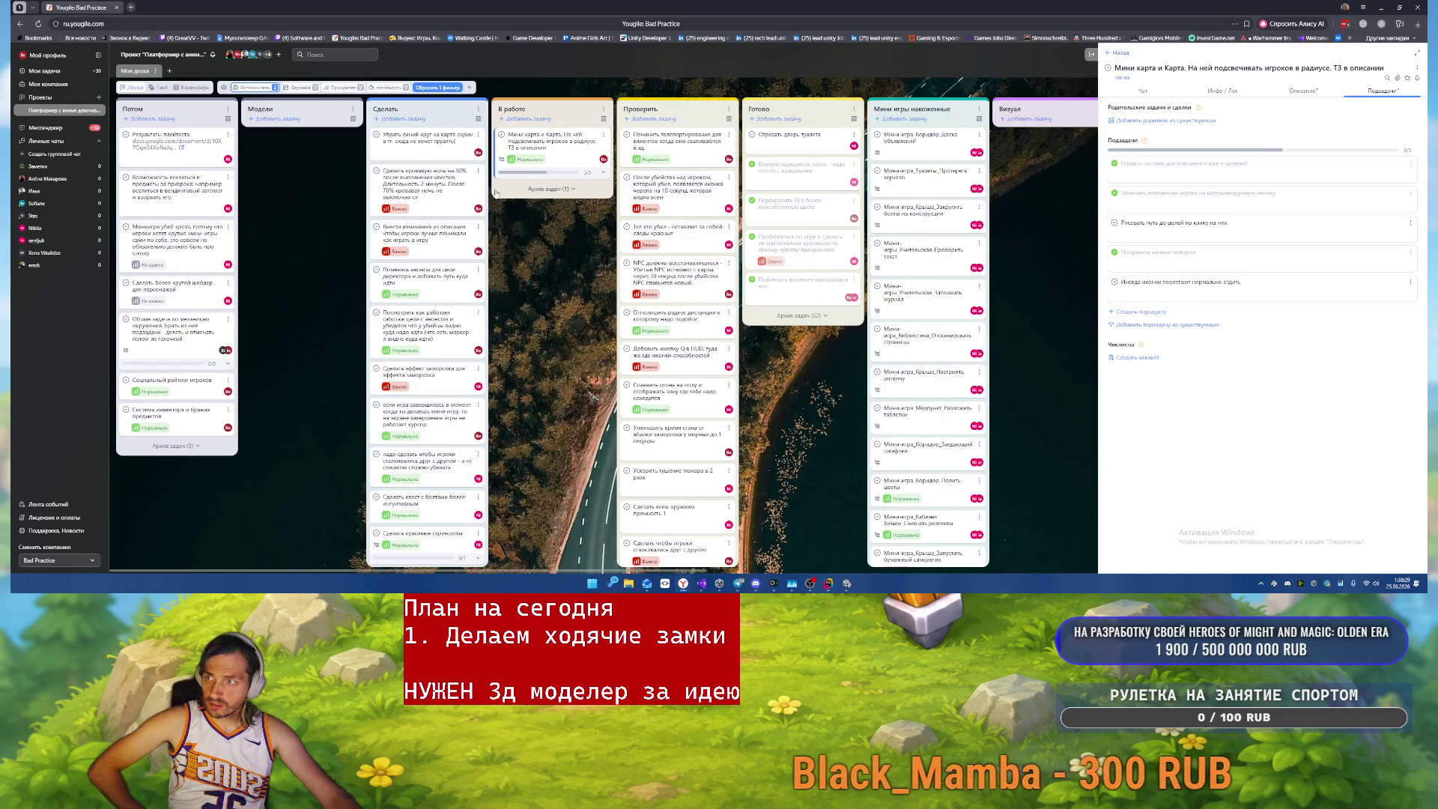
# - Add the task 'Спрямить пути для НПС и для навигации' to the top of the Сделать column
pyautogui.click(403, 119)
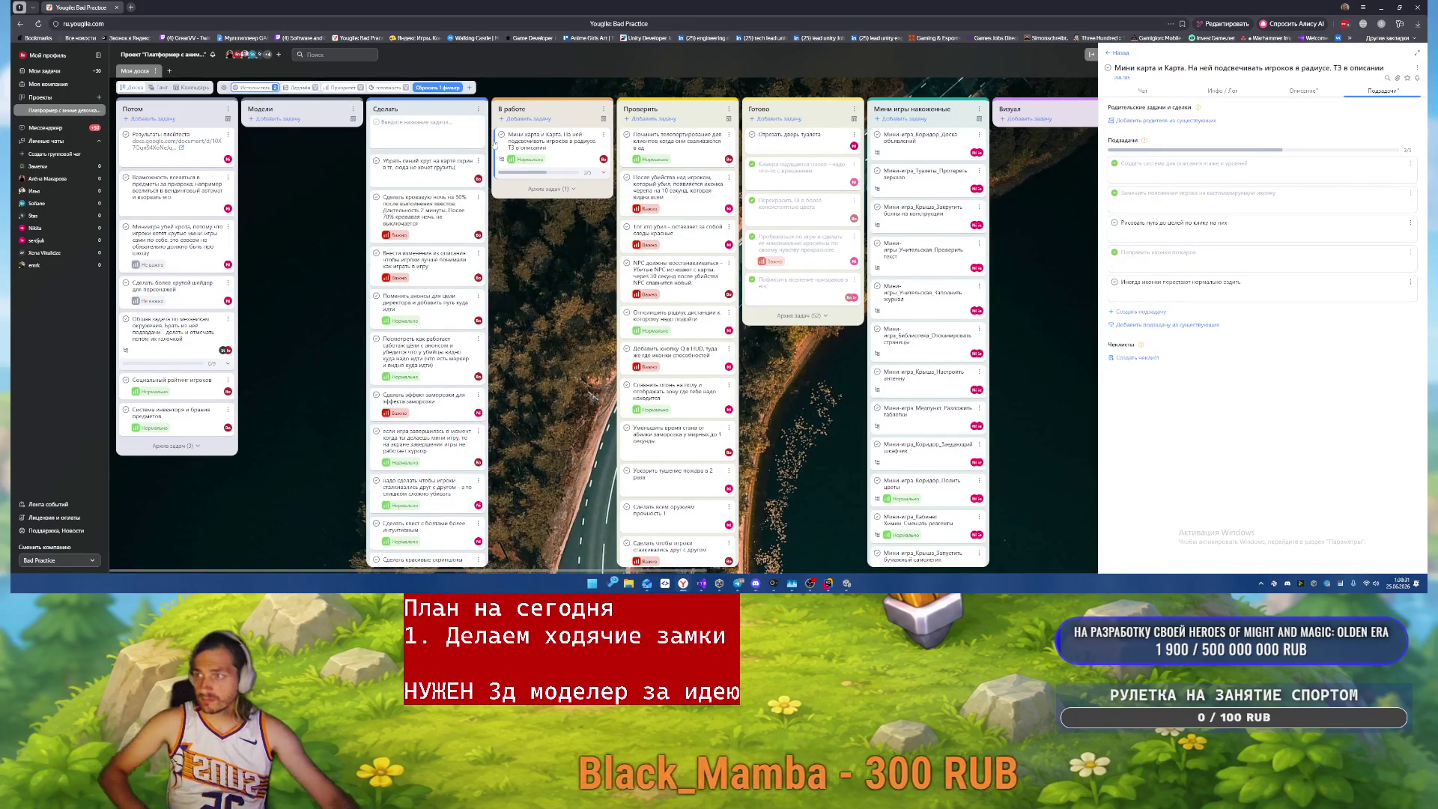
pyautogui.write('С')
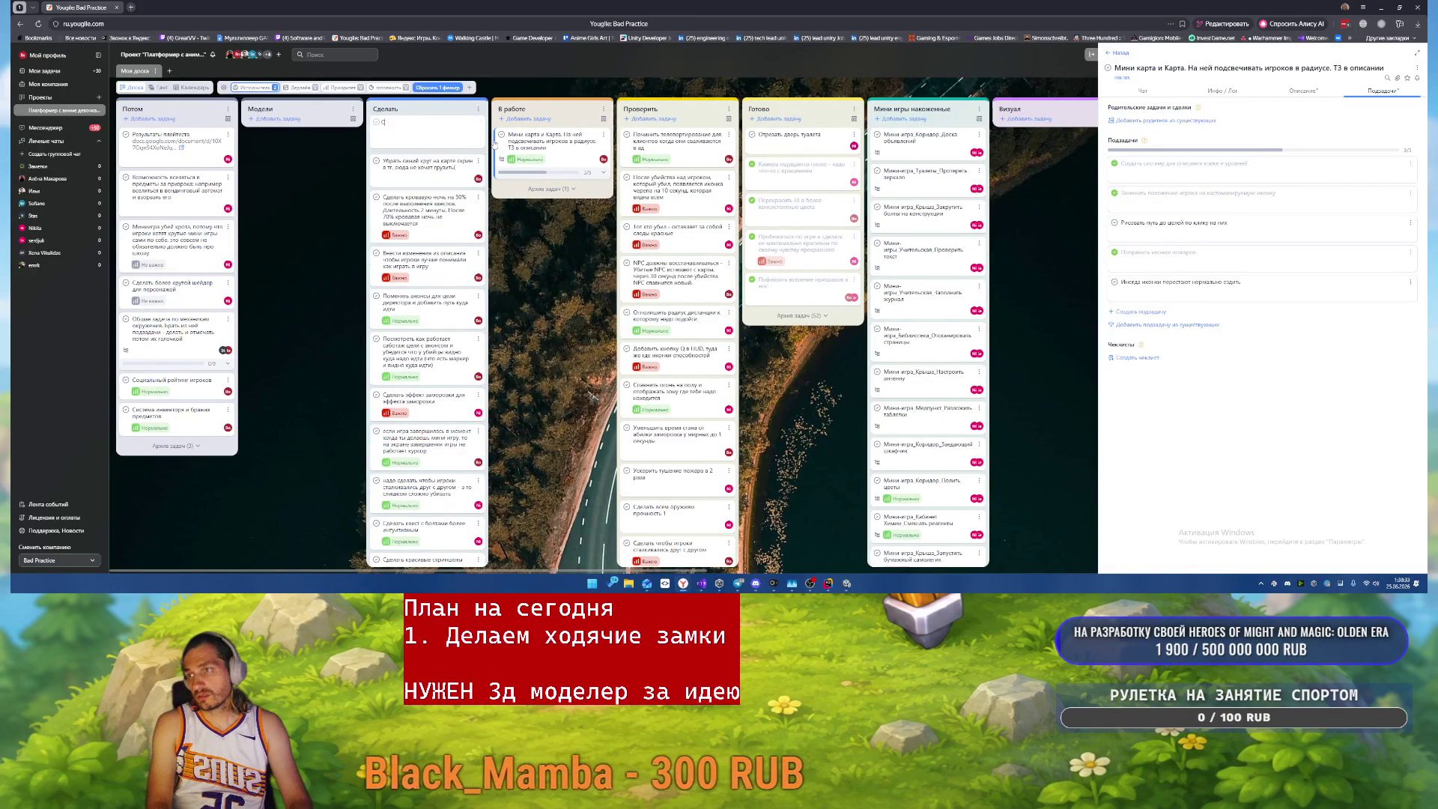
pyautogui.write('прятан')
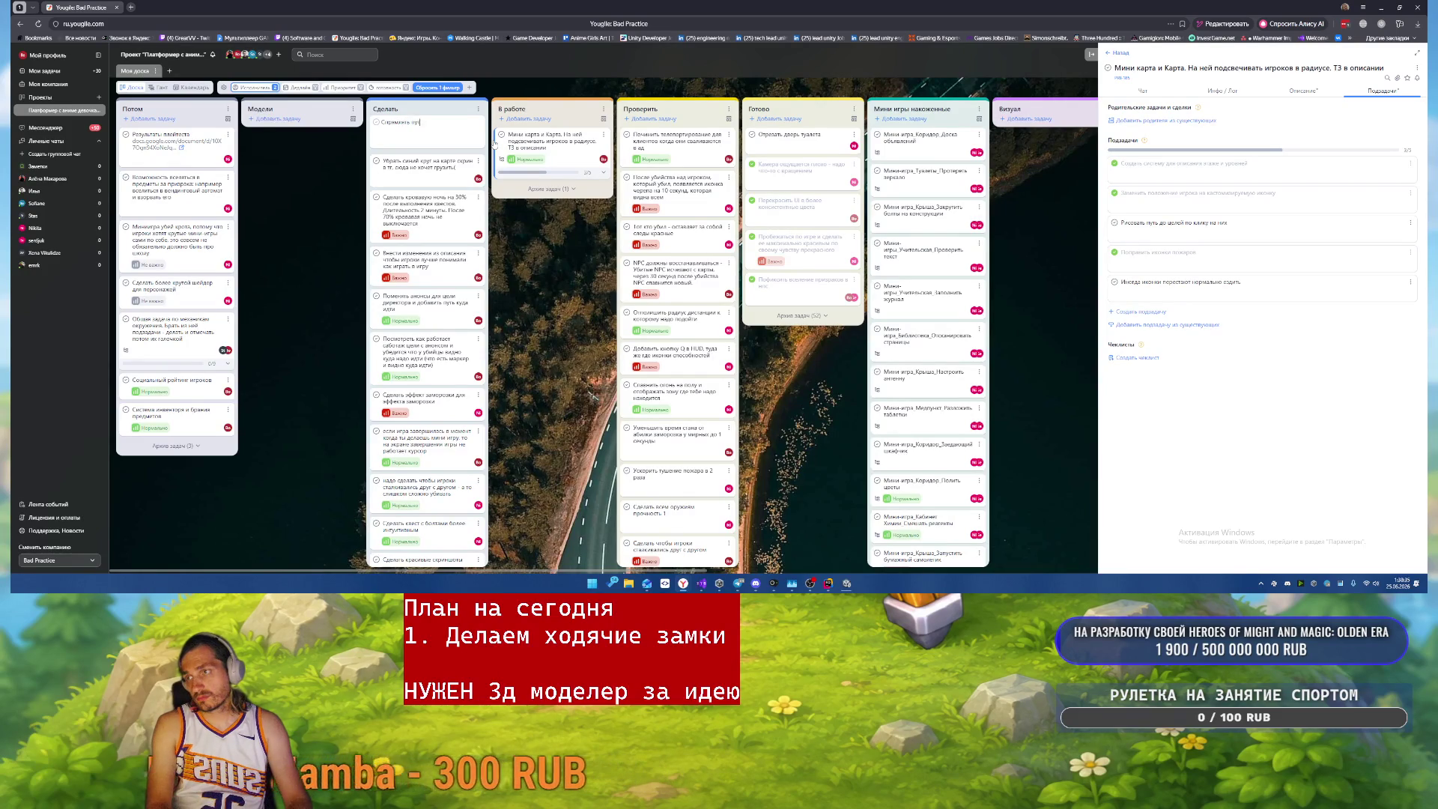
pyautogui.write('ех')
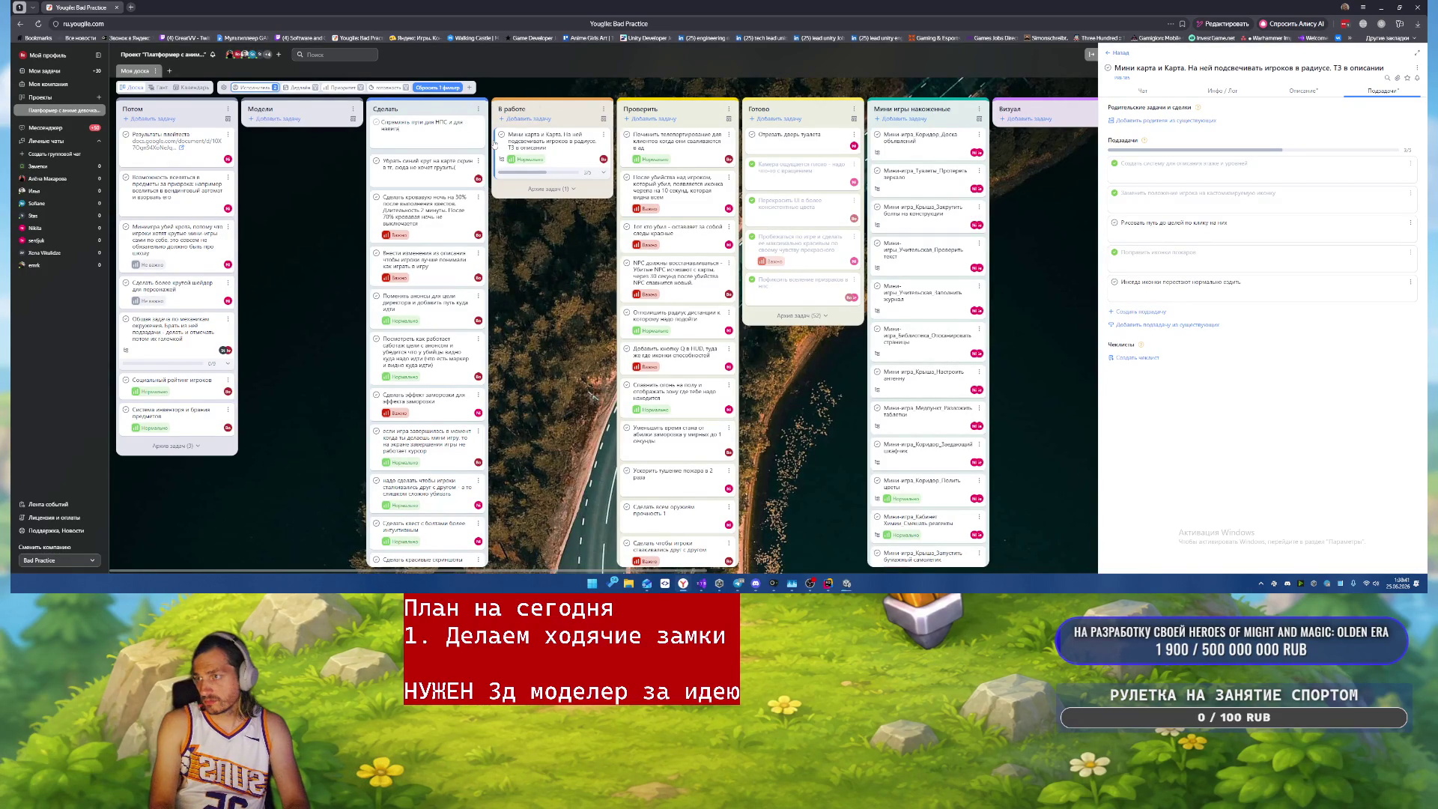
pyautogui.press('Return')
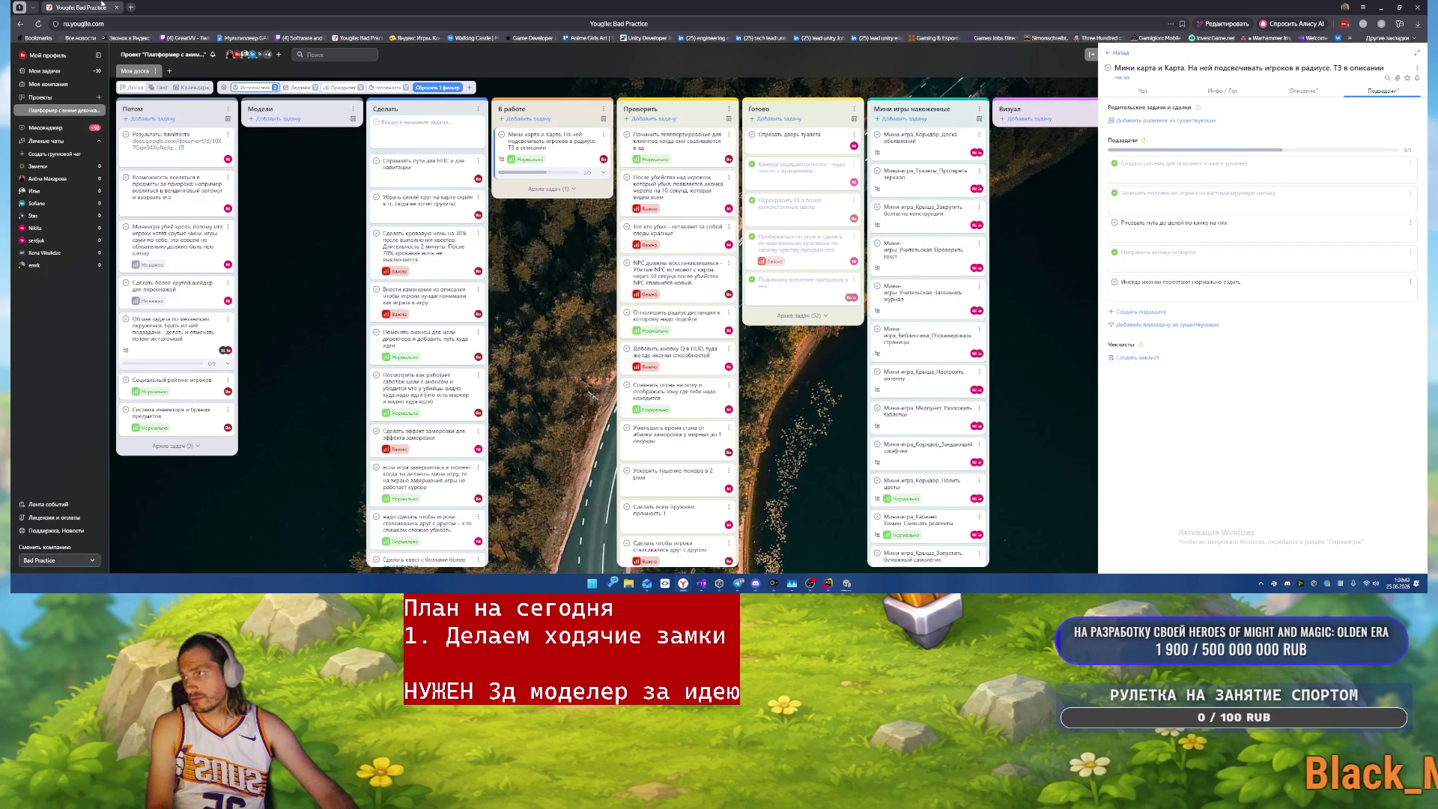
pyautogui.click(132, 7)
# - Open chatgpt.com and ask, in Russian, how to straighten overly jagged A* Pathfinding Recast graph paths
pyautogui.write('chatgpt.com')
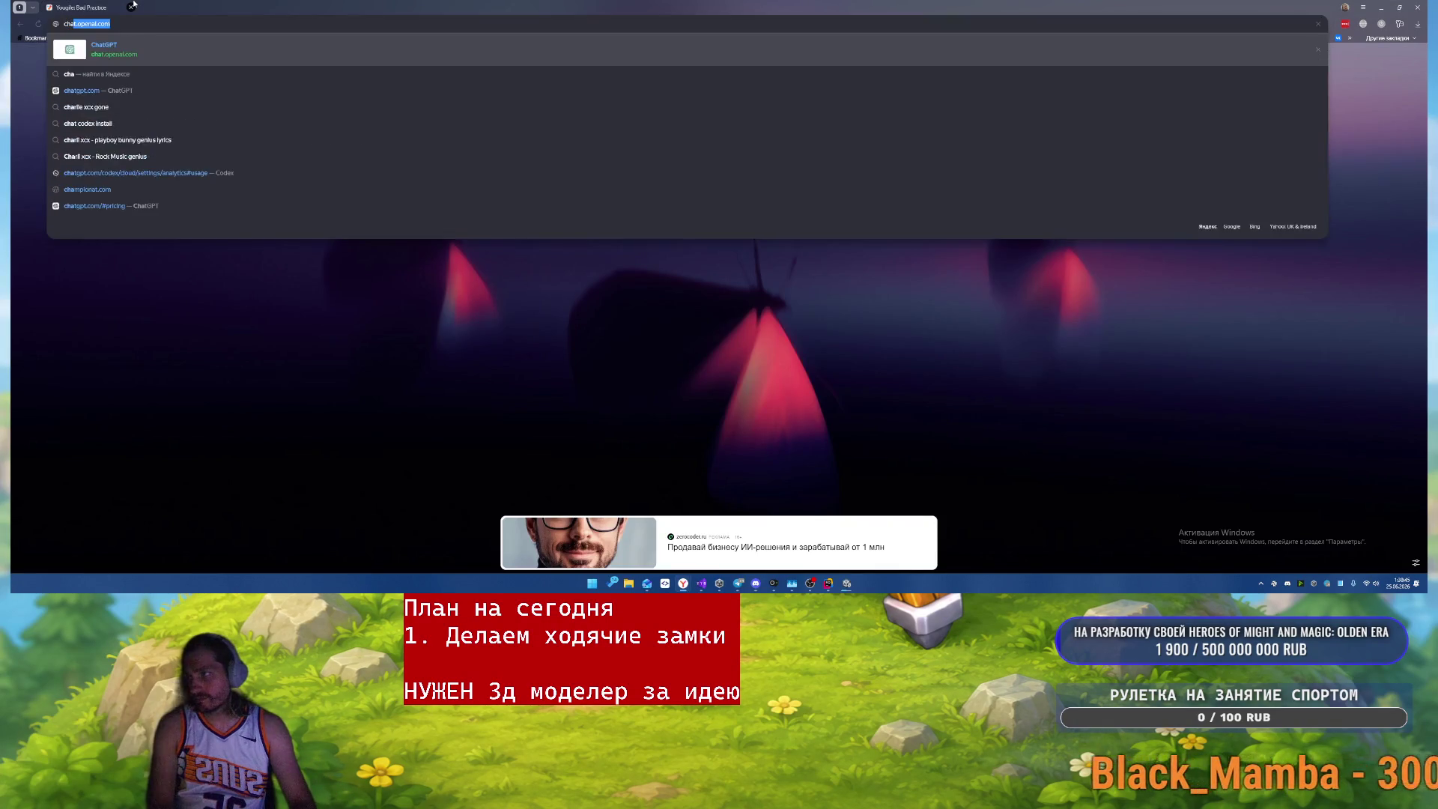
pyautogui.press('Return')
pyautogui.write('как в ')
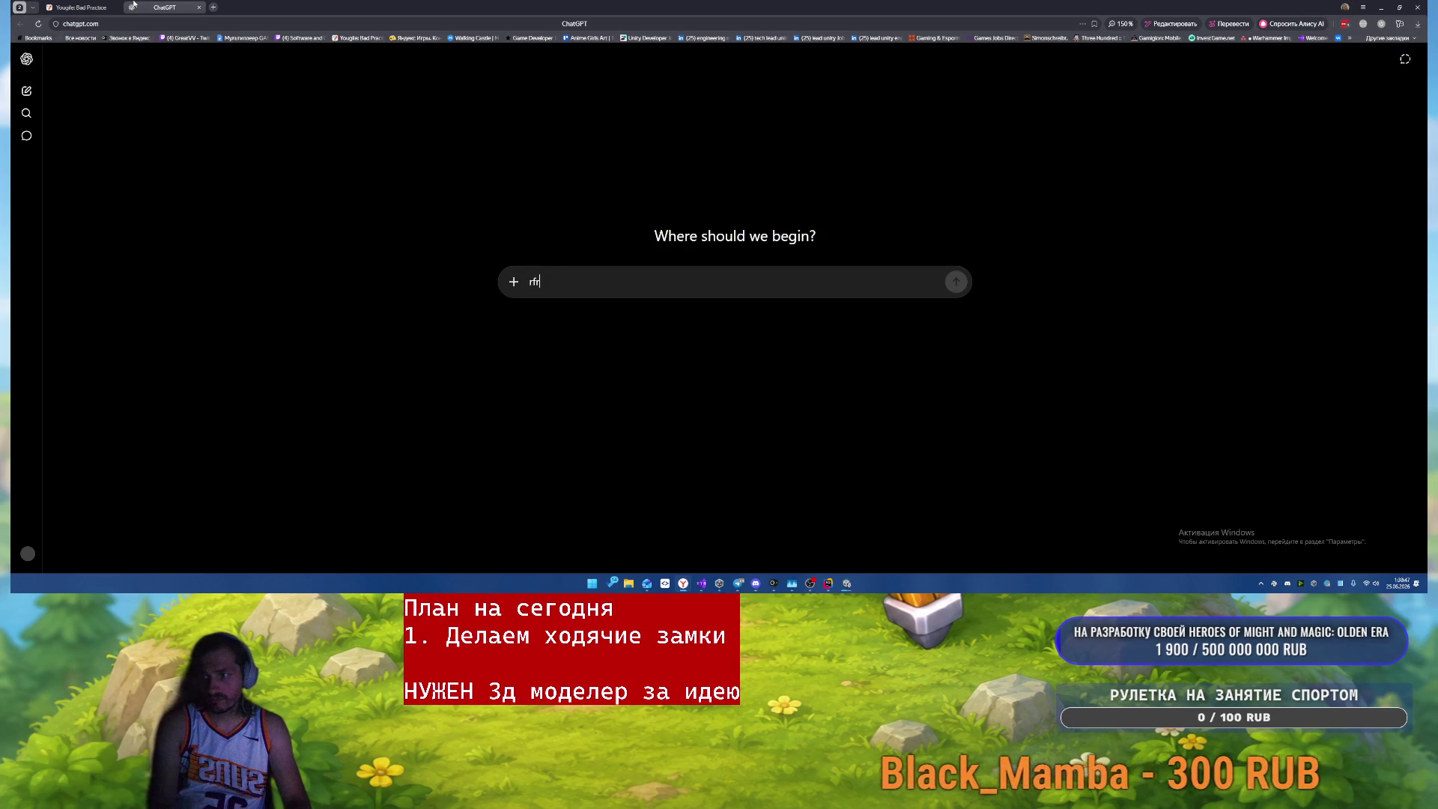
pyautogui.write('асс')
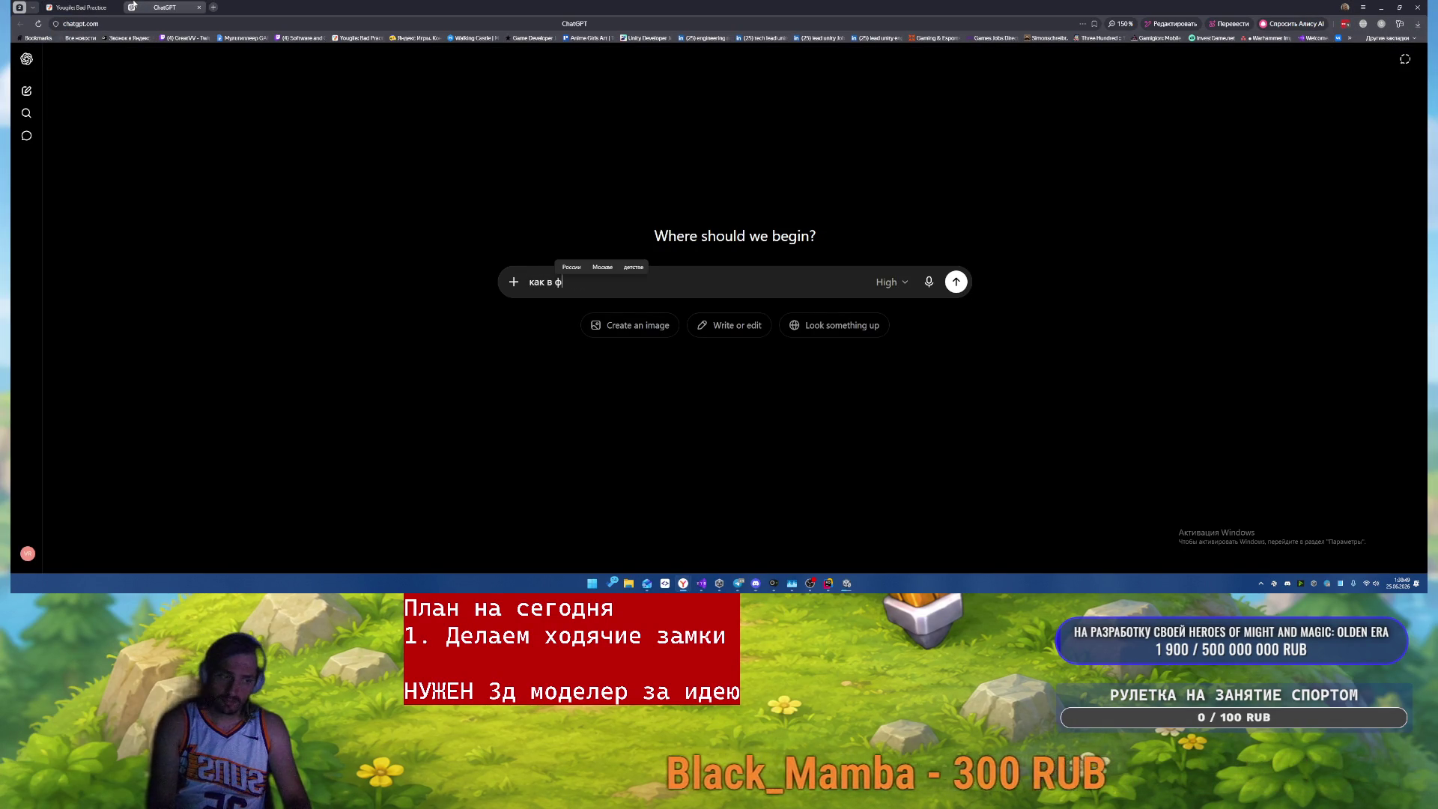
pyautogui.write('ет A')
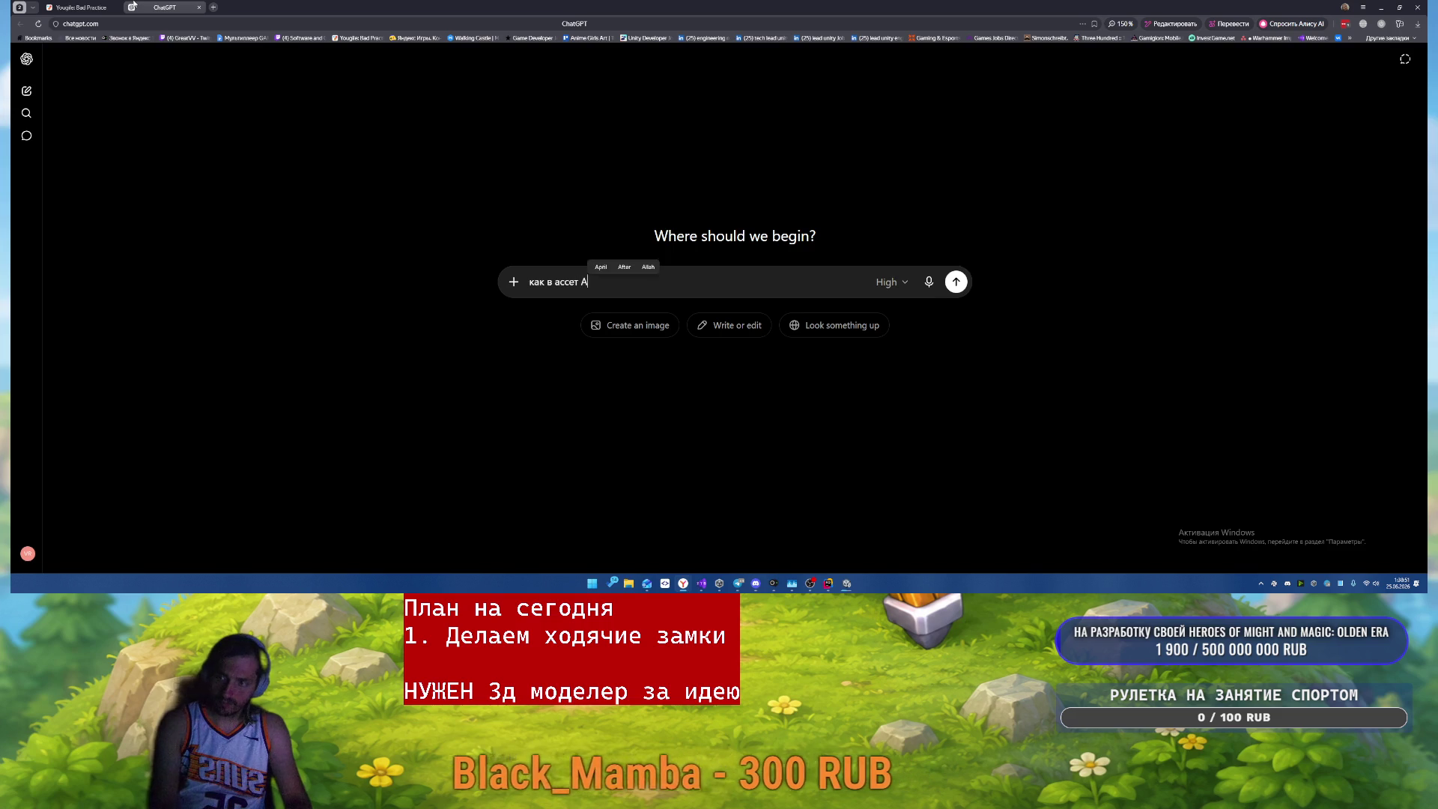
pyautogui.write('* pathfinding для юнити спрямлять пути д')
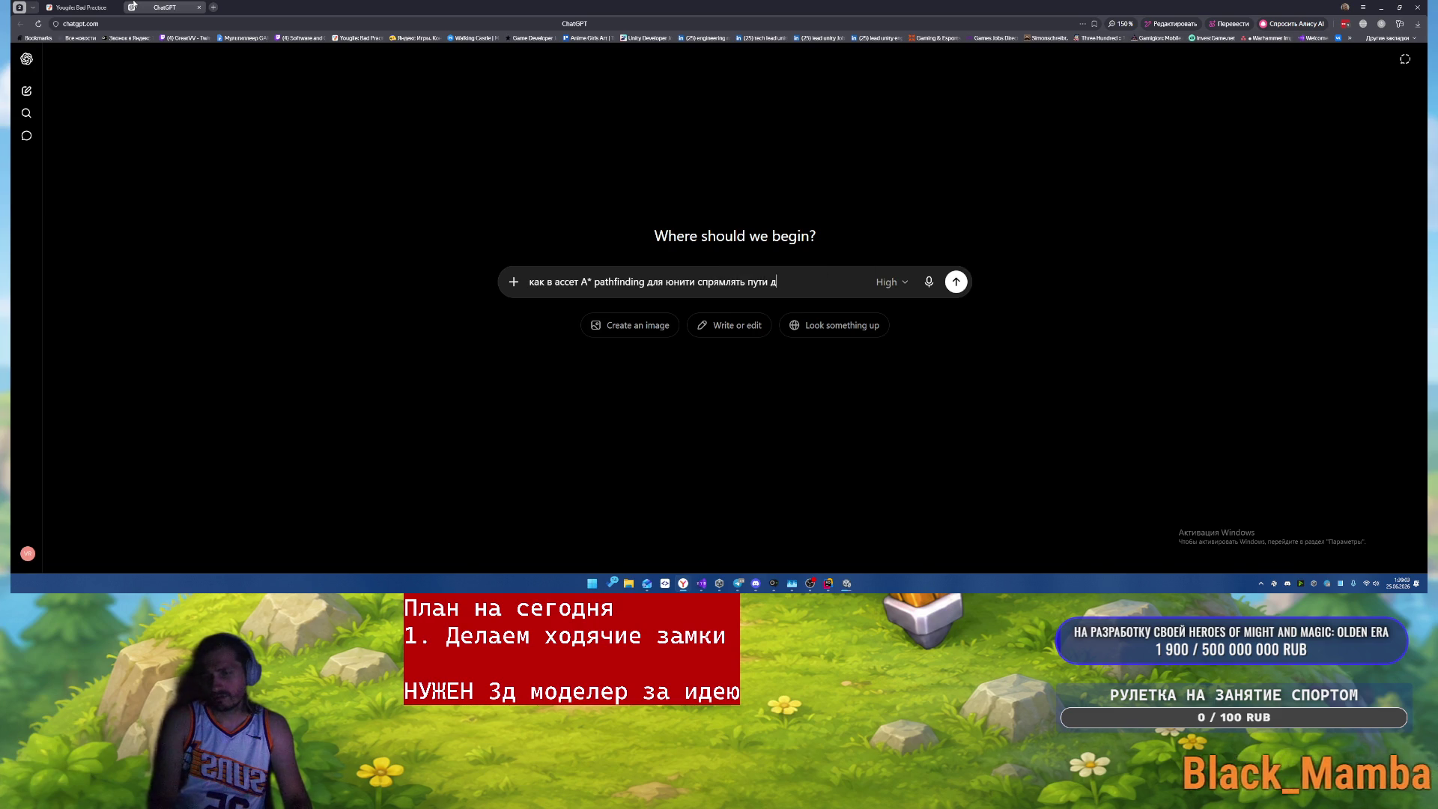
pyautogui.write('ля recast ')
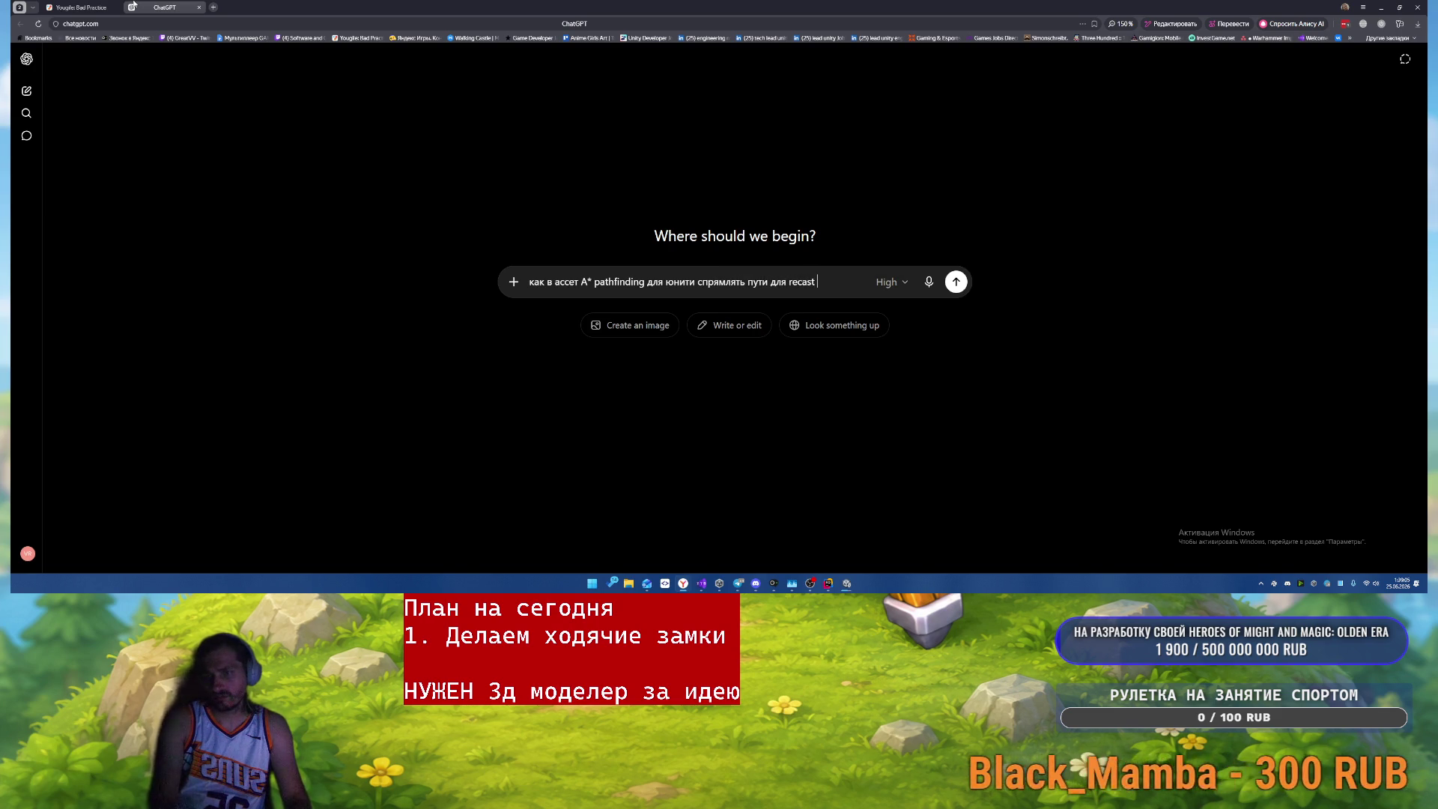
pyautogui.write('графа - они сли')
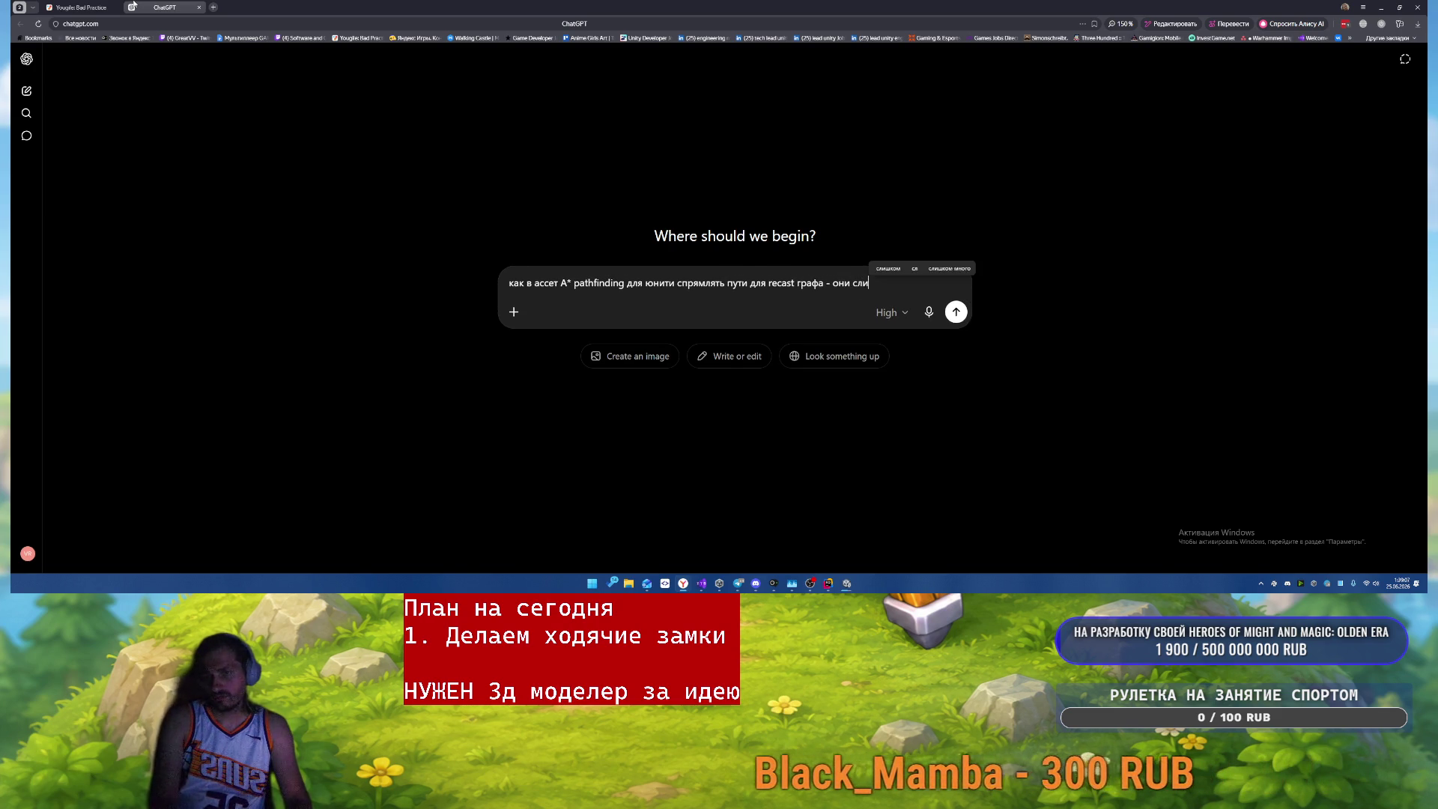
pyautogui.write('шком уж ')
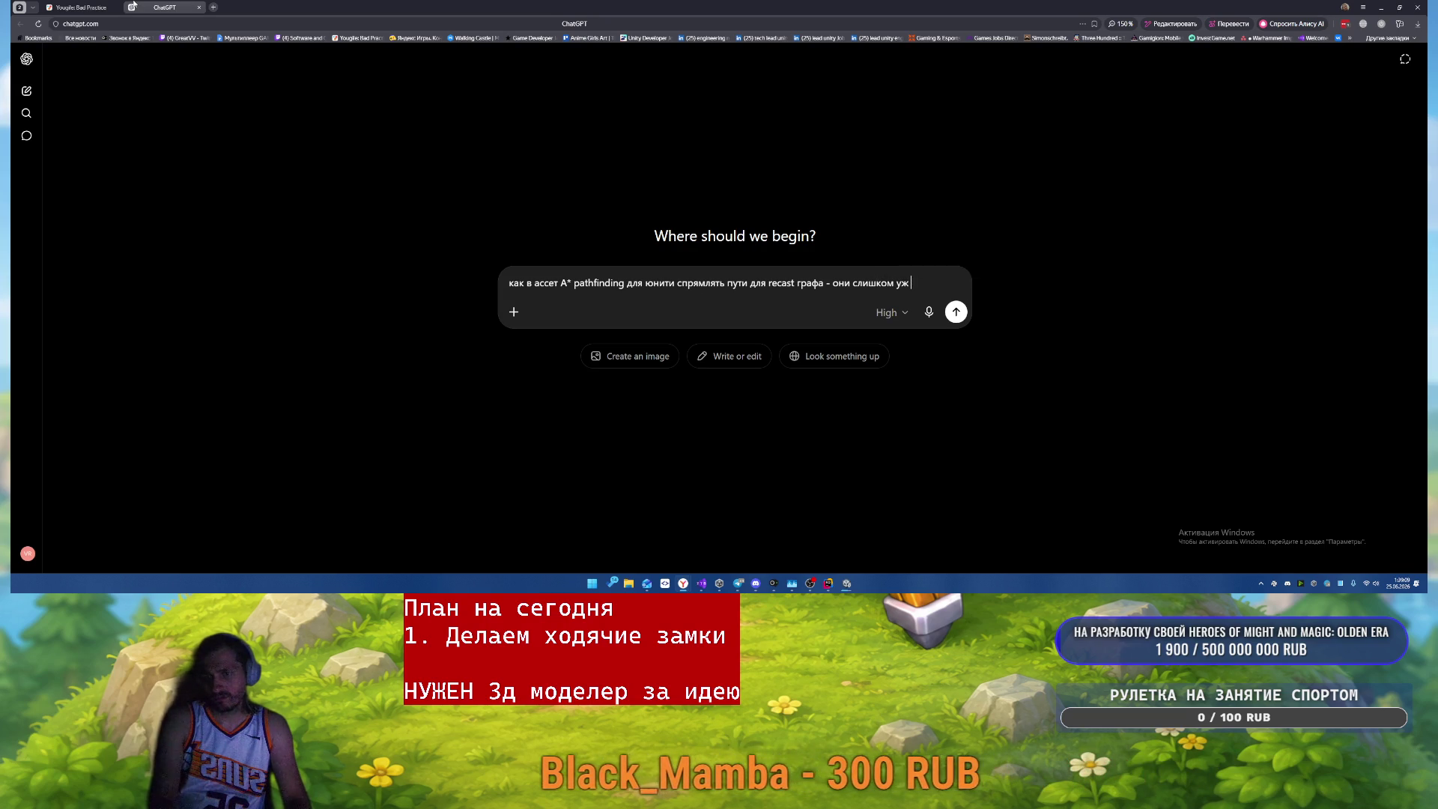
pyautogui.write('ломанные')
pyautogui.press('Return')
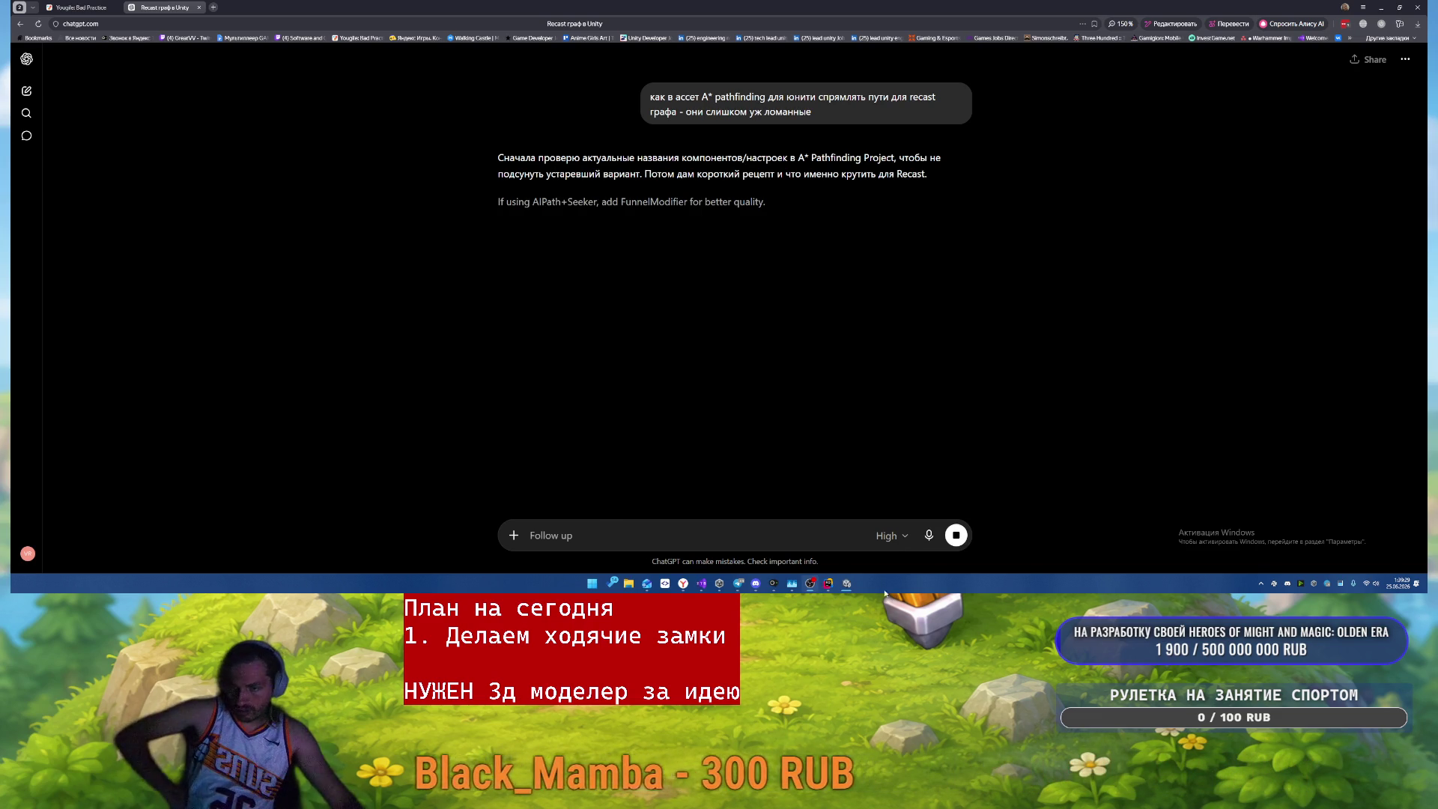
# - Read ChatGPT's FunnelModifier answer to the end, then switch to the Unity editor
pyautogui.moveTo(848, 585)
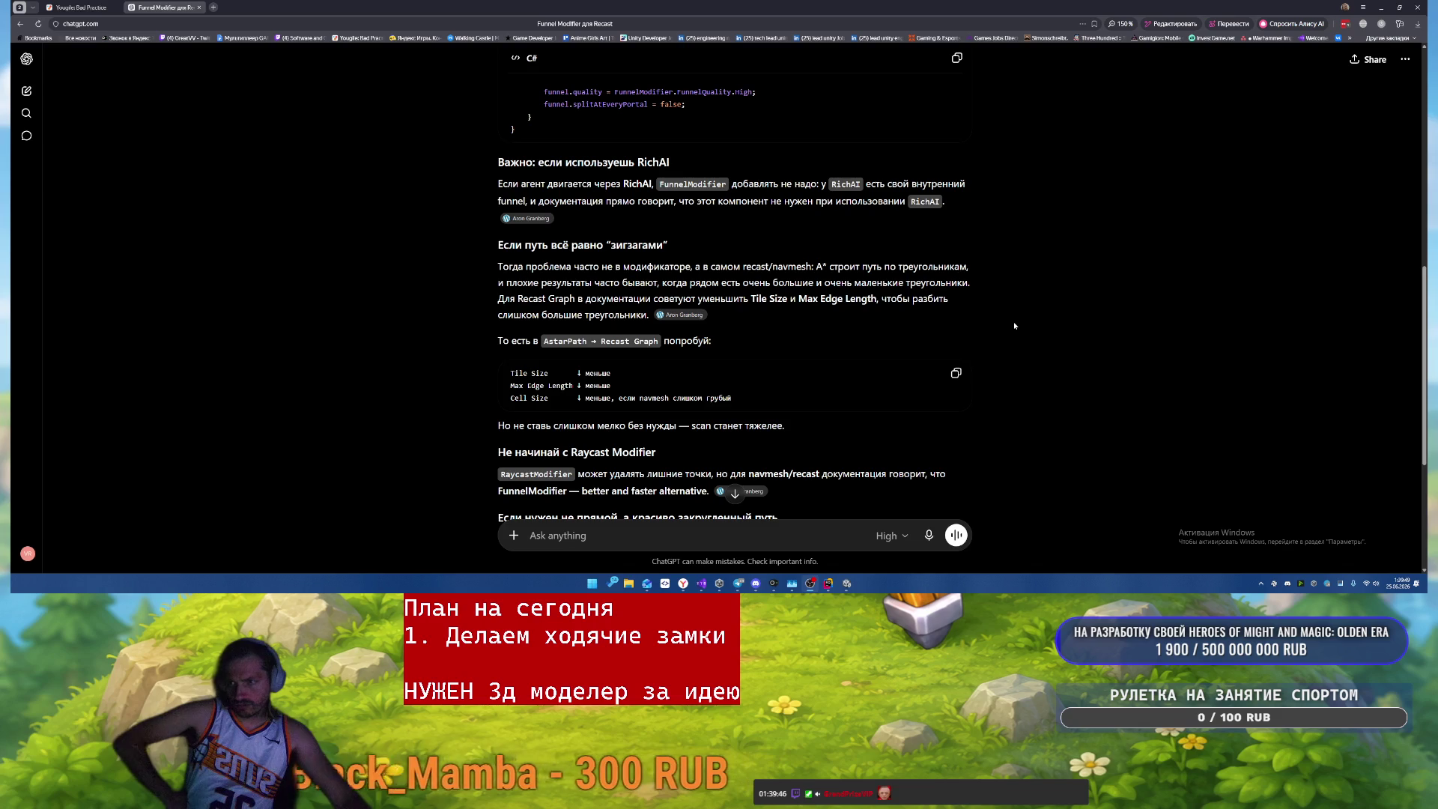
pyautogui.scroll(-1, 1014, 322)
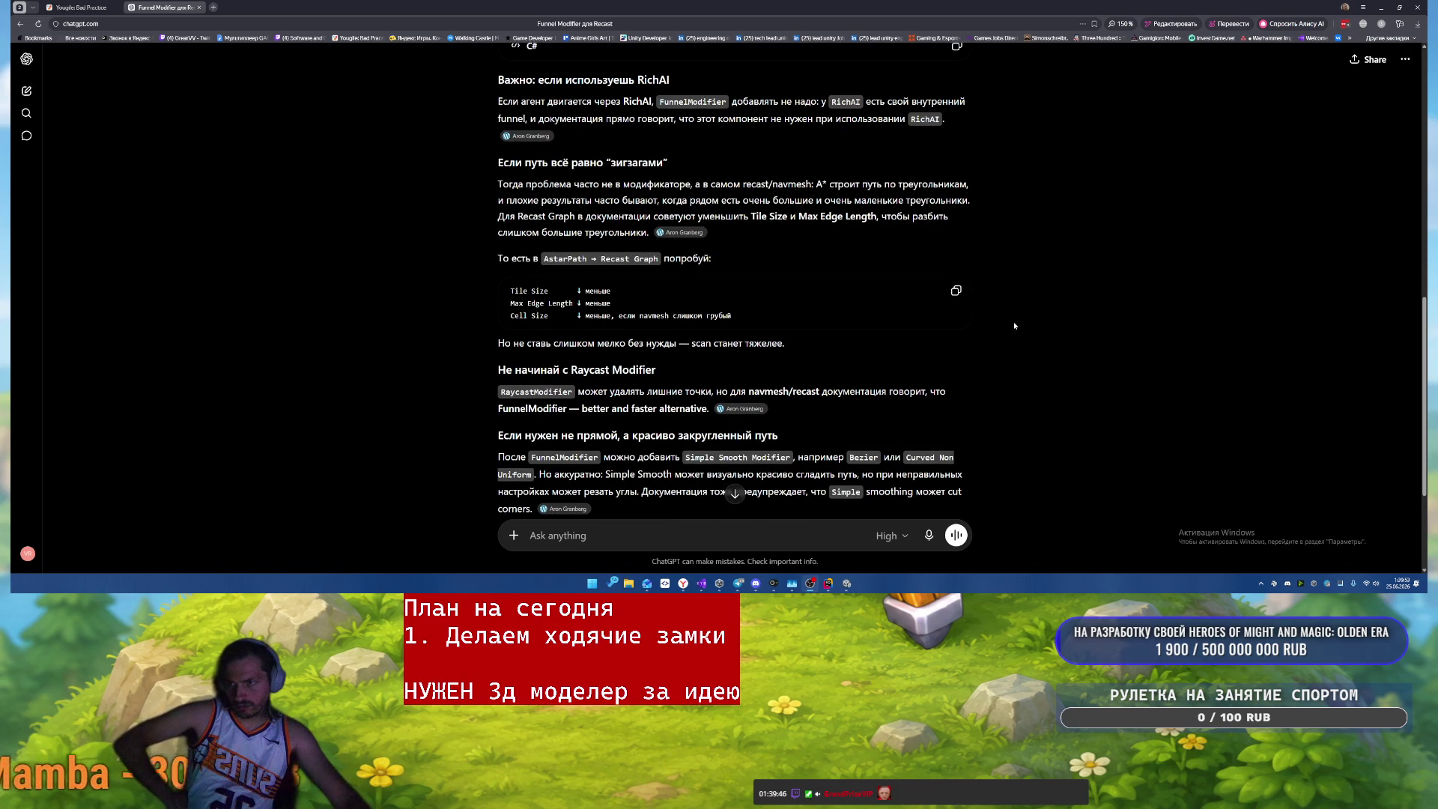
pyautogui.scroll(-1, 1013, 326)
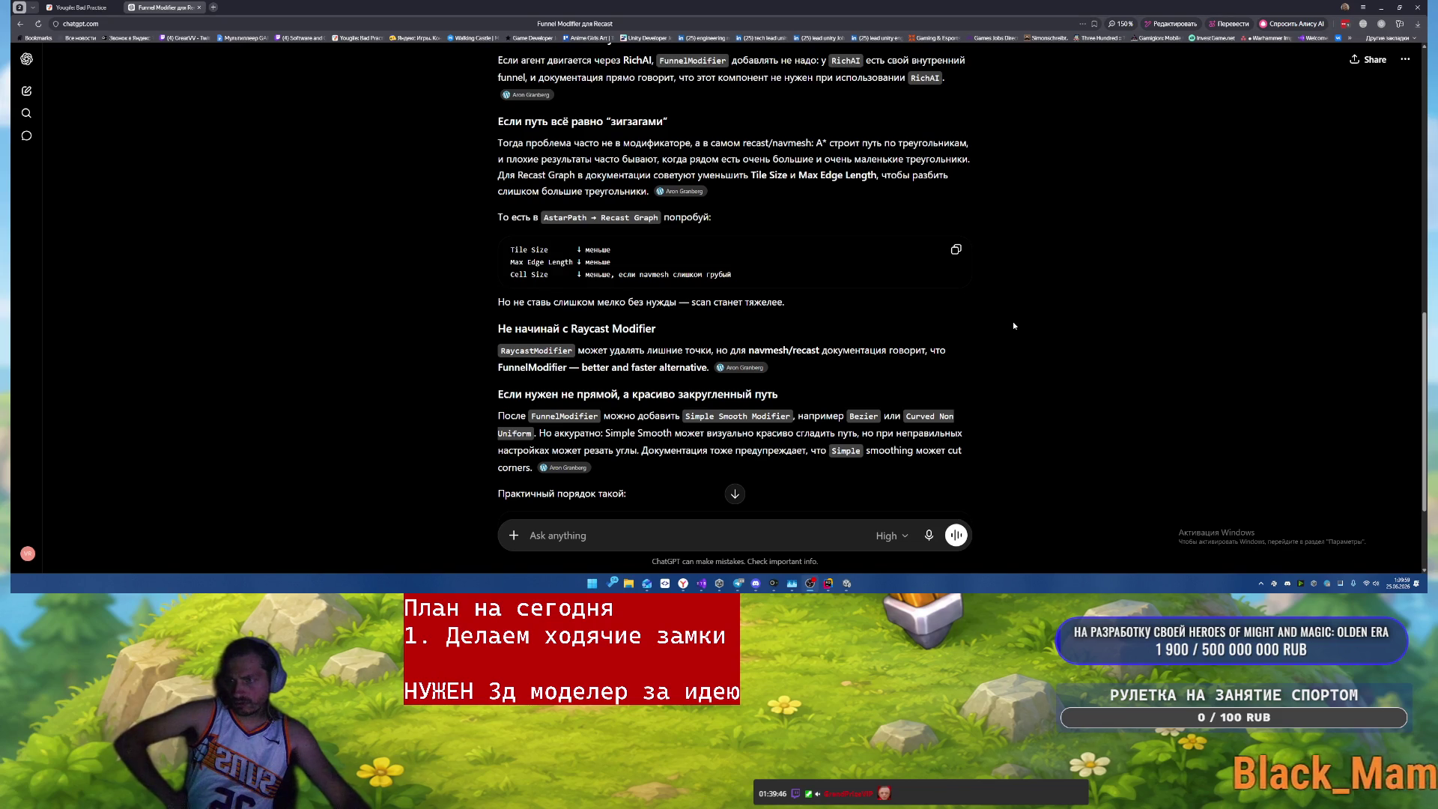
pyautogui.scroll(-2, 1013, 326)
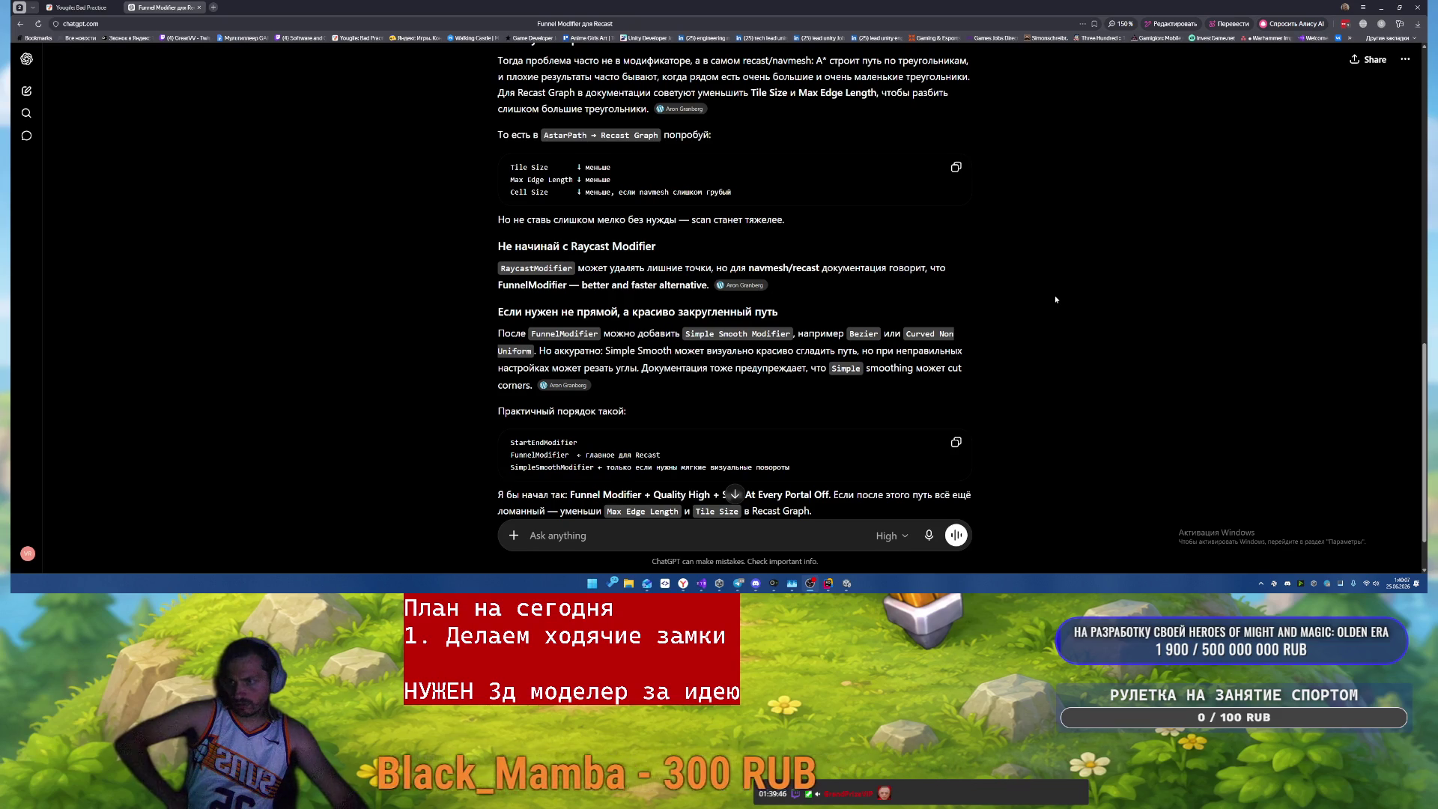
pyautogui.scroll(-1, 1054, 295)
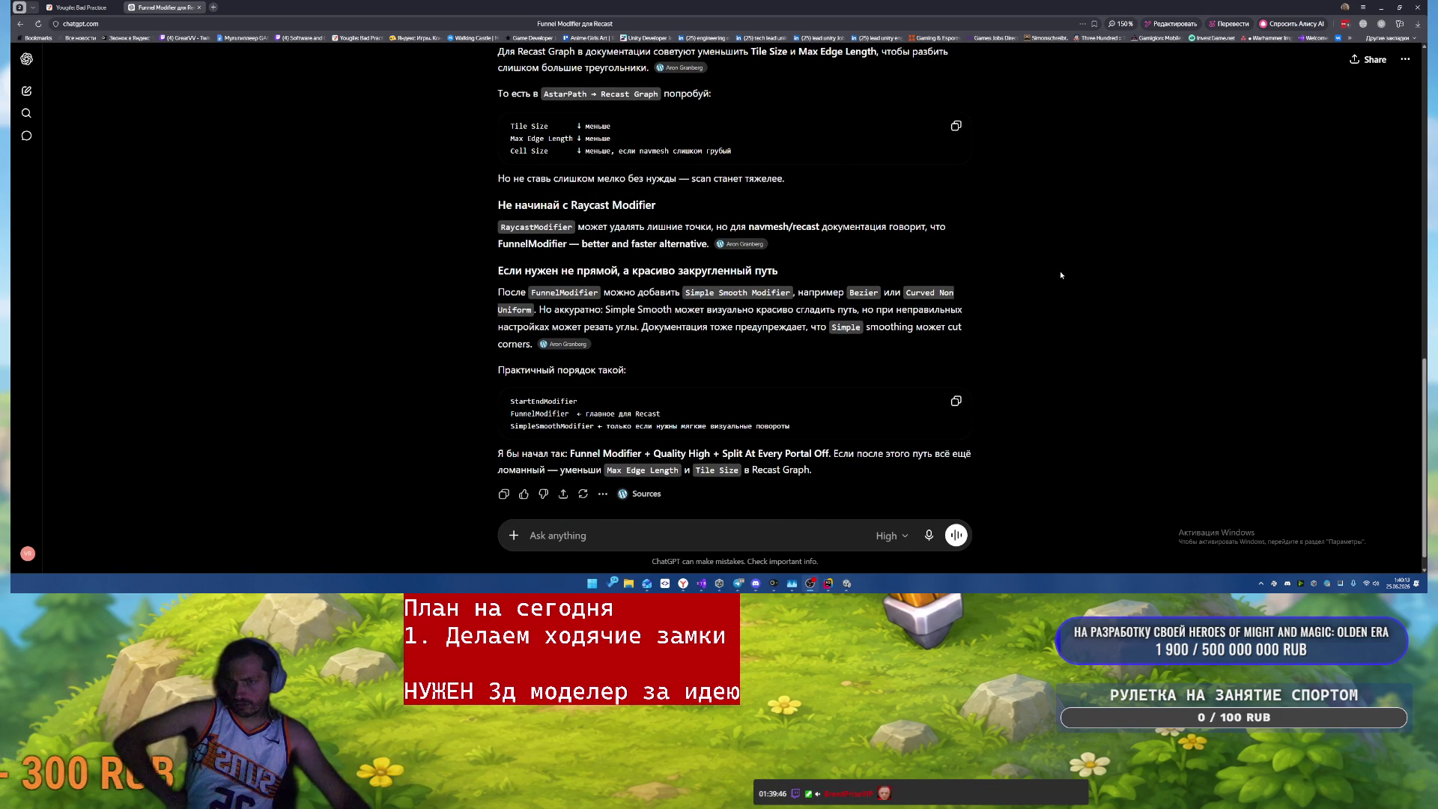
pyautogui.scroll(-1, 1060, 275)
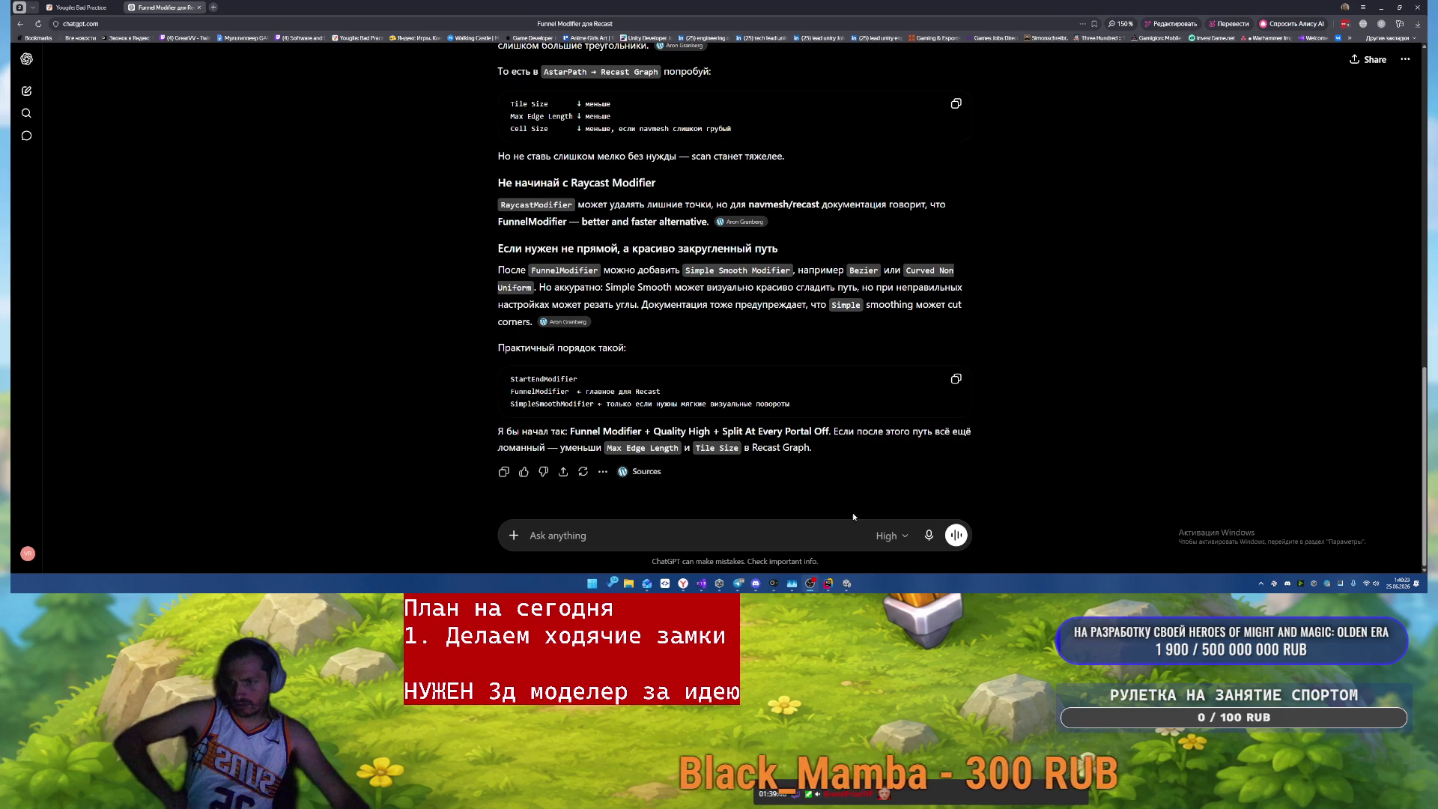
pyautogui.hotkey('alt', 'Tab')
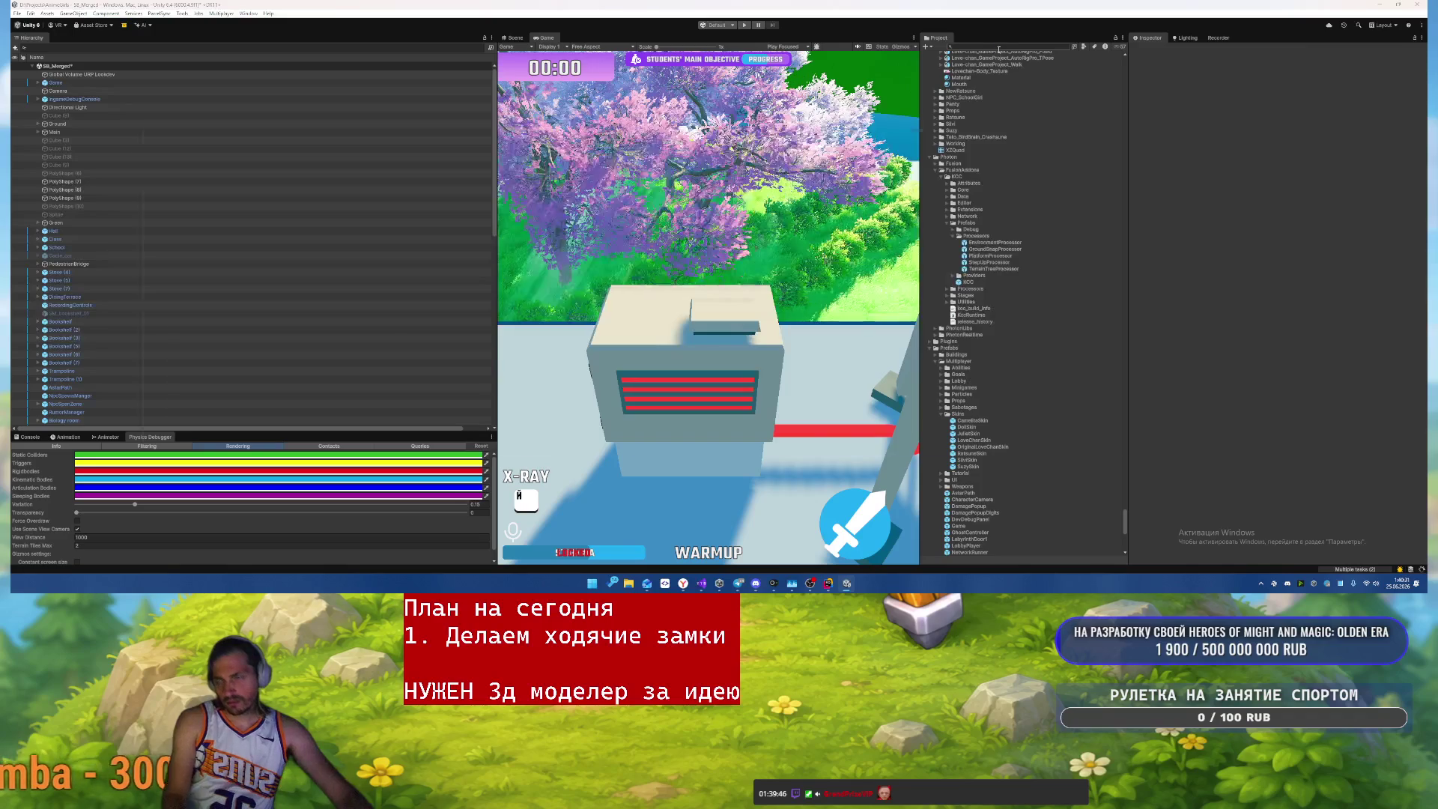
# - On the YouGile board, move «Мини карта и Карта» from В работе to Сделать, then return to Rider
pyautogui.hotkey('alt', 'Tab')
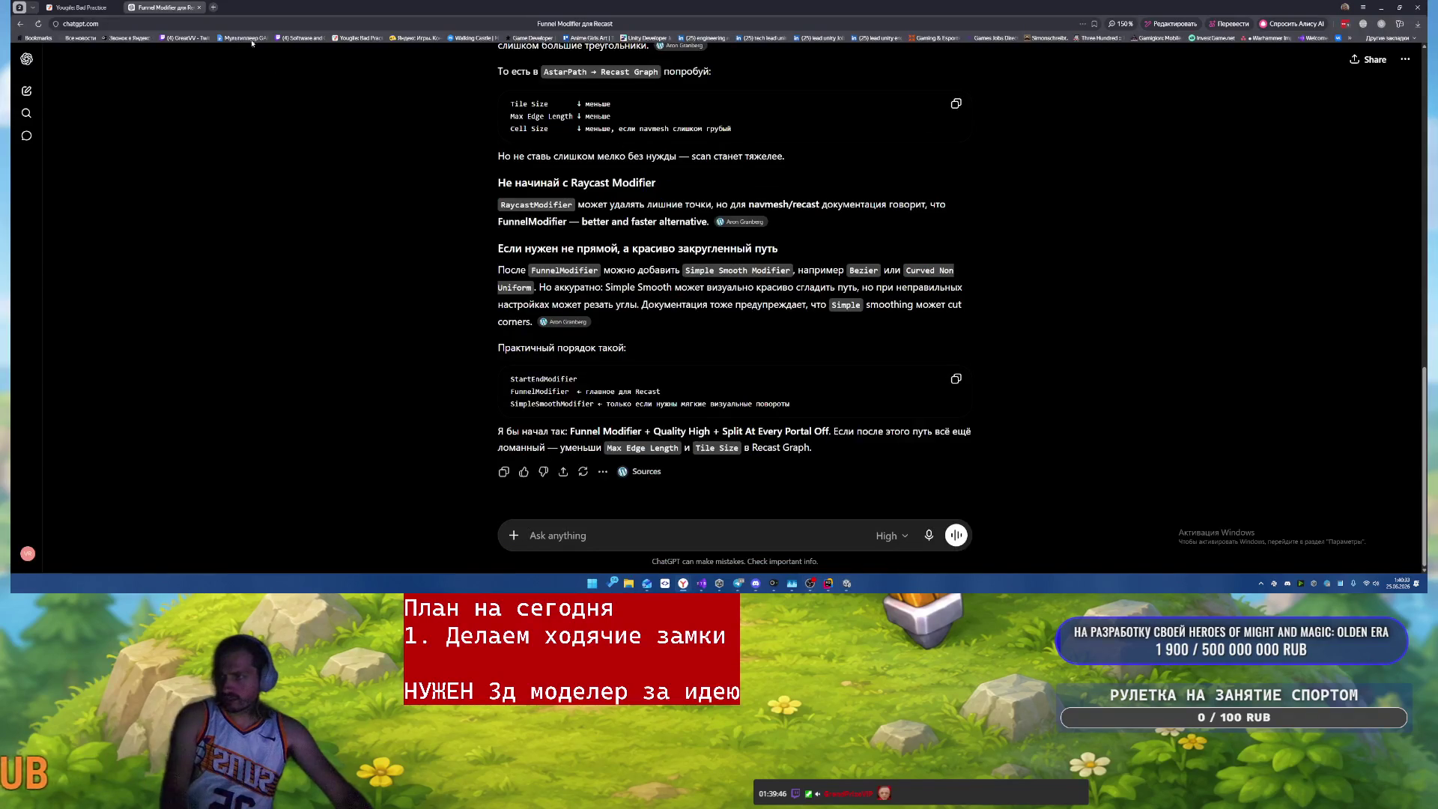
pyautogui.hotkey('ctrl', 'shift', 'Tab')
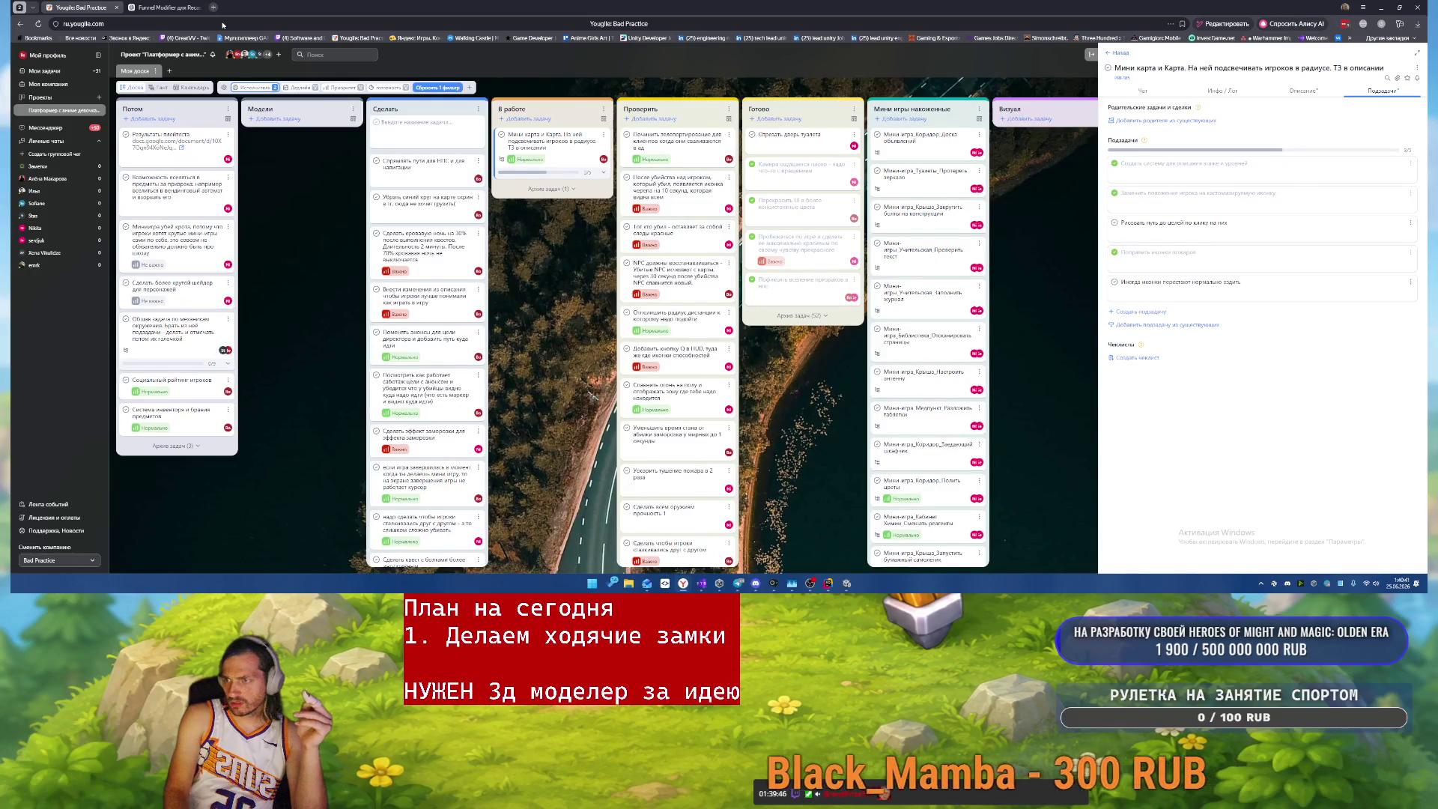
pyautogui.moveTo(595, 150); pyautogui.dragTo(449, 154)
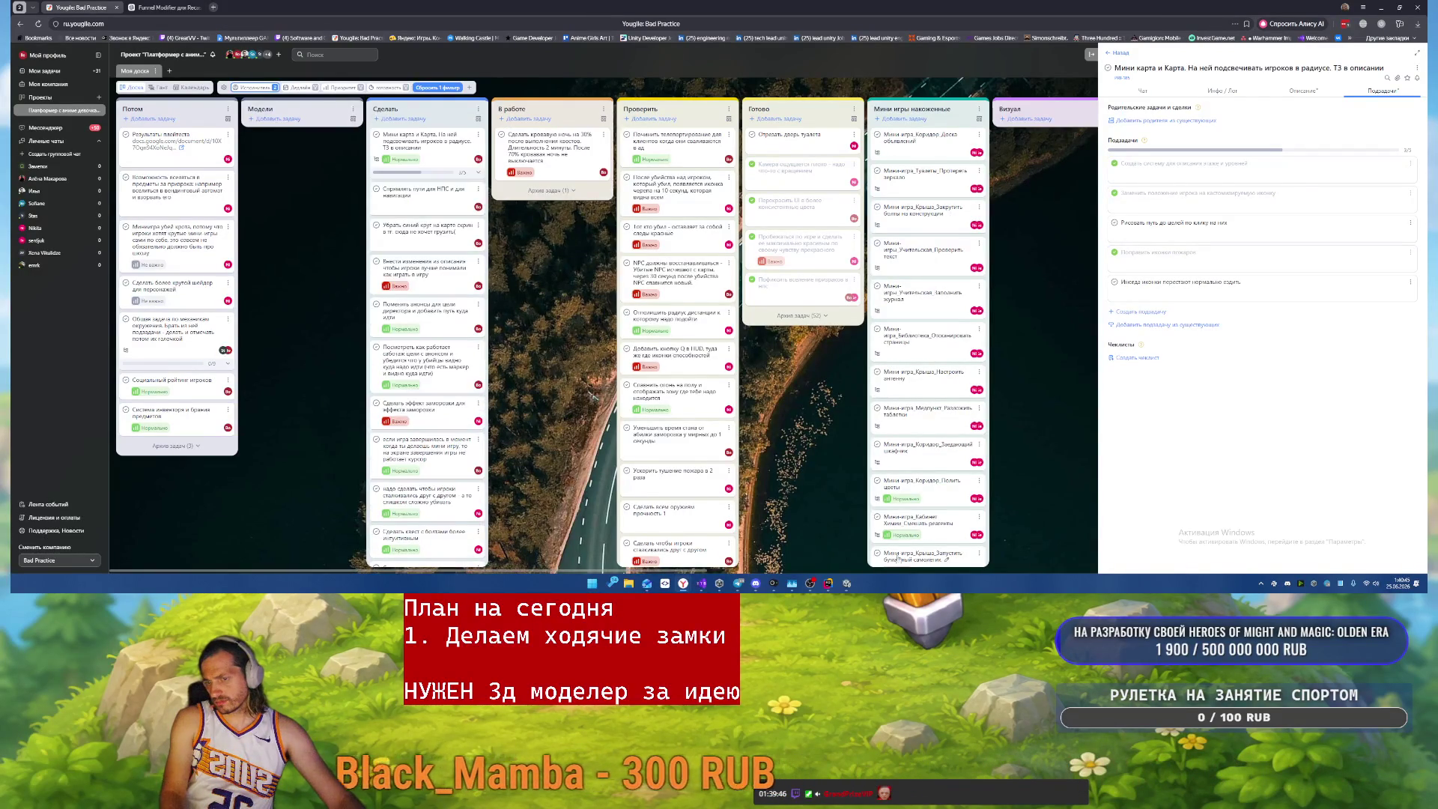
pyautogui.hotkey('alt', 'Tab')
pyautogui.click(858, 258)
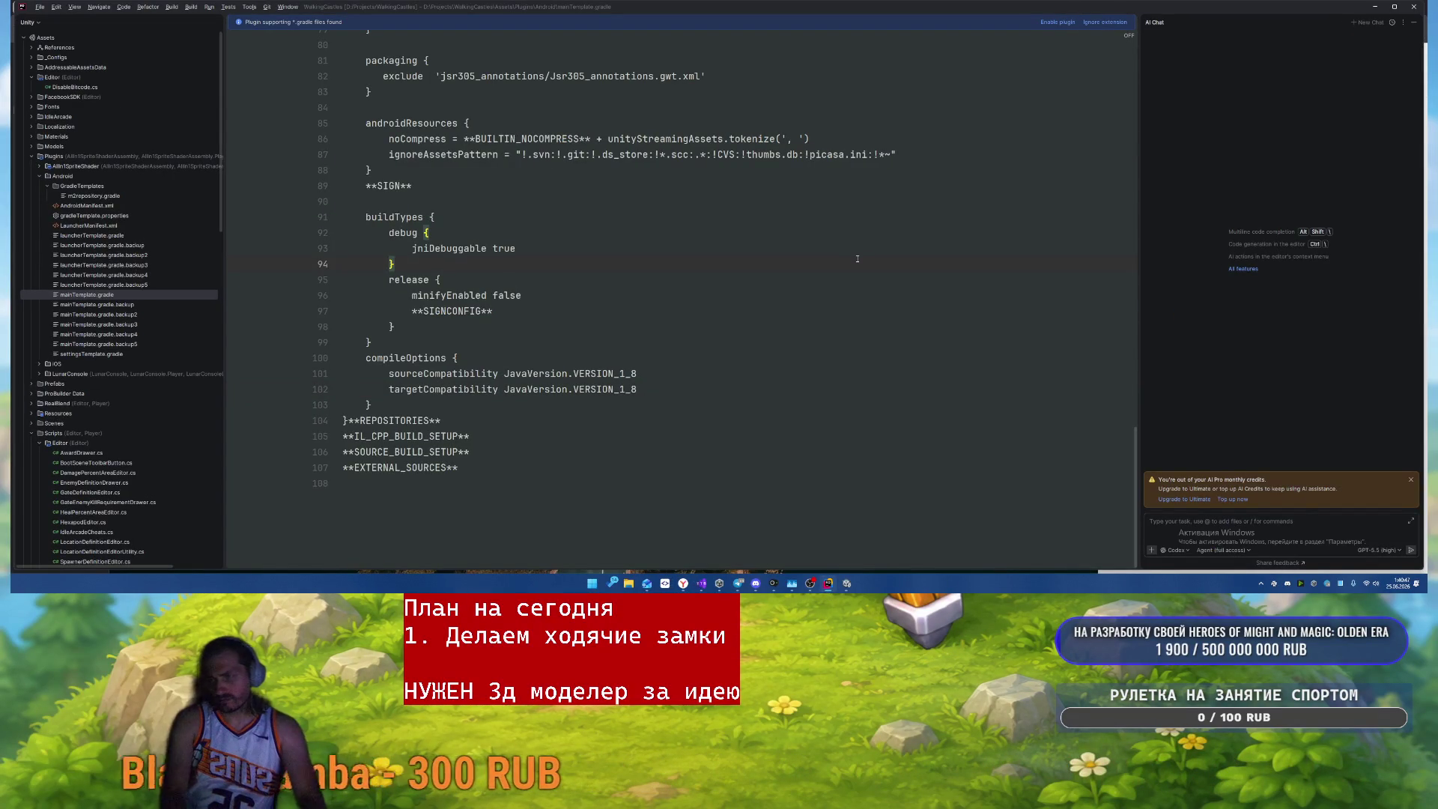
# - Bring Rider and then Unity forward so Unity recompiles scripts, then return to the YouGile board
pyautogui.hotkey('alt', 'Tab')
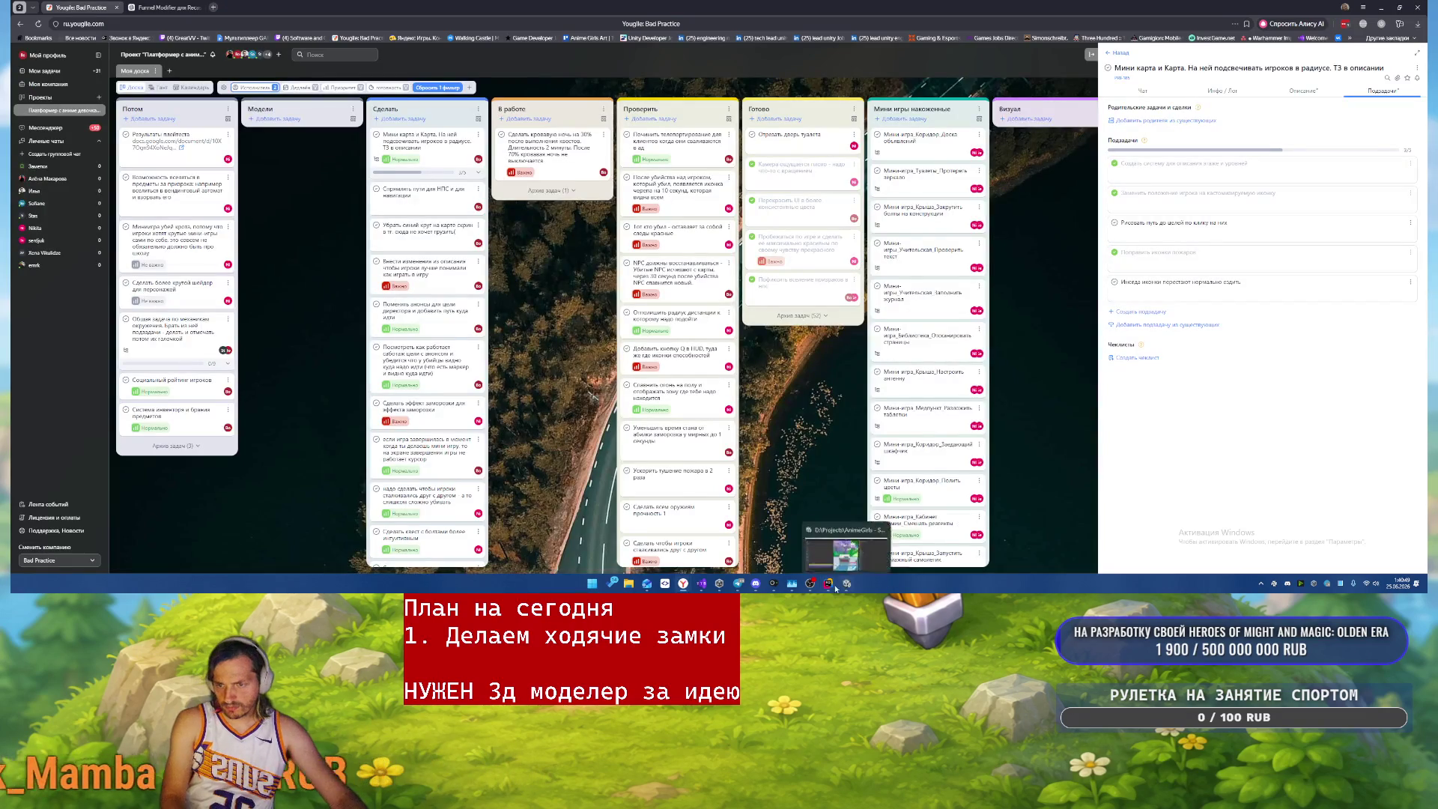
pyautogui.click(828, 583)
pyautogui.click(846, 584)
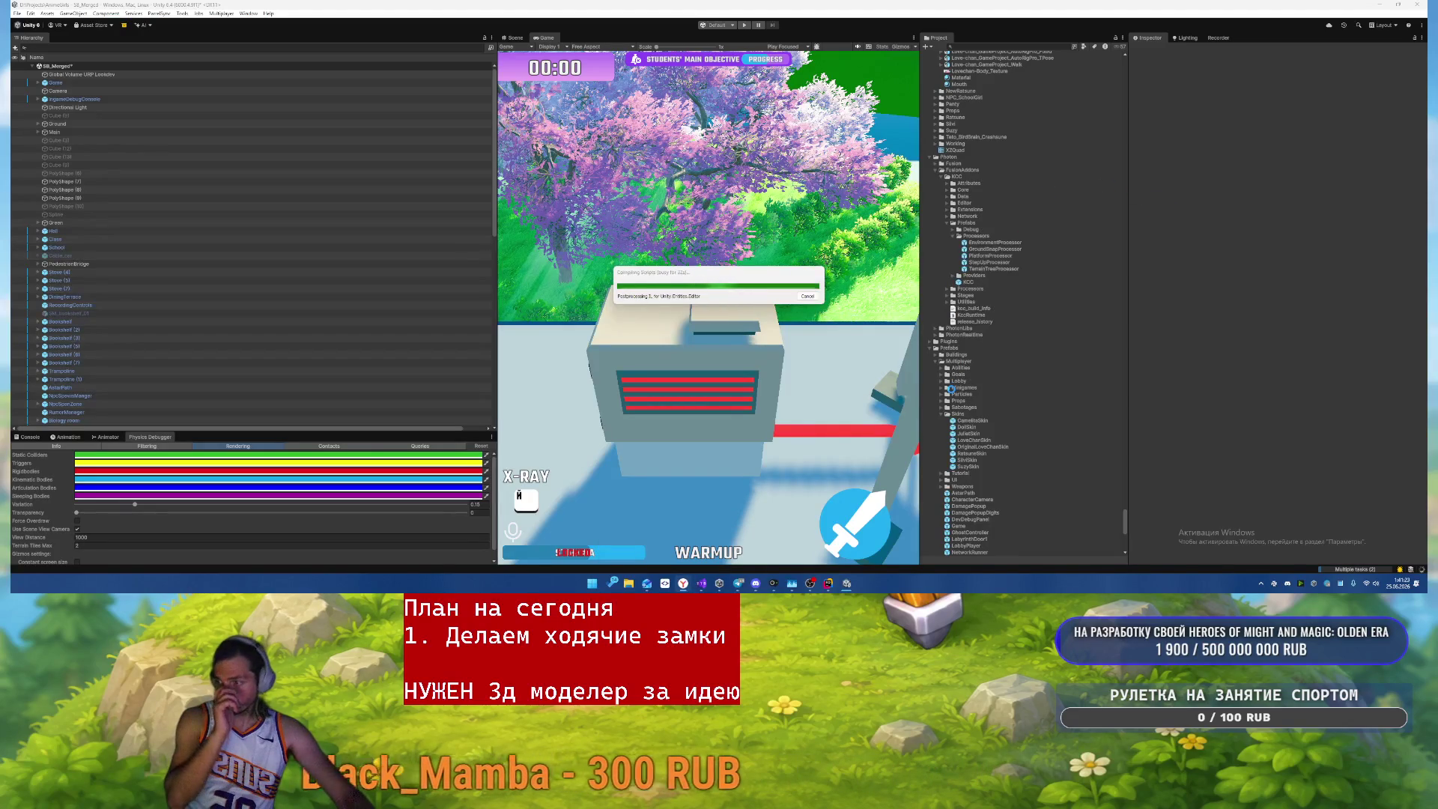
pyautogui.moveTo(683, 583)
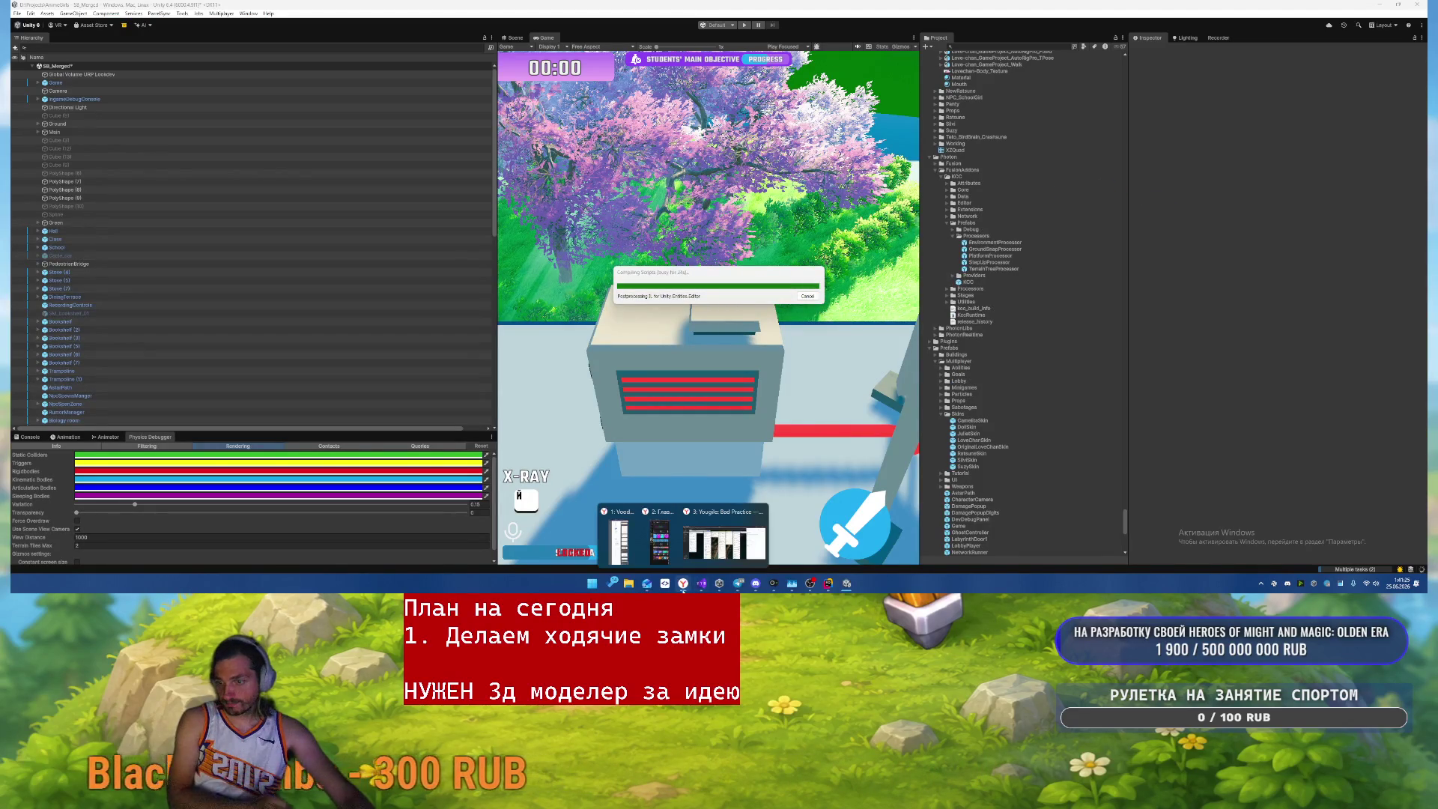
pyautogui.click(723, 539)
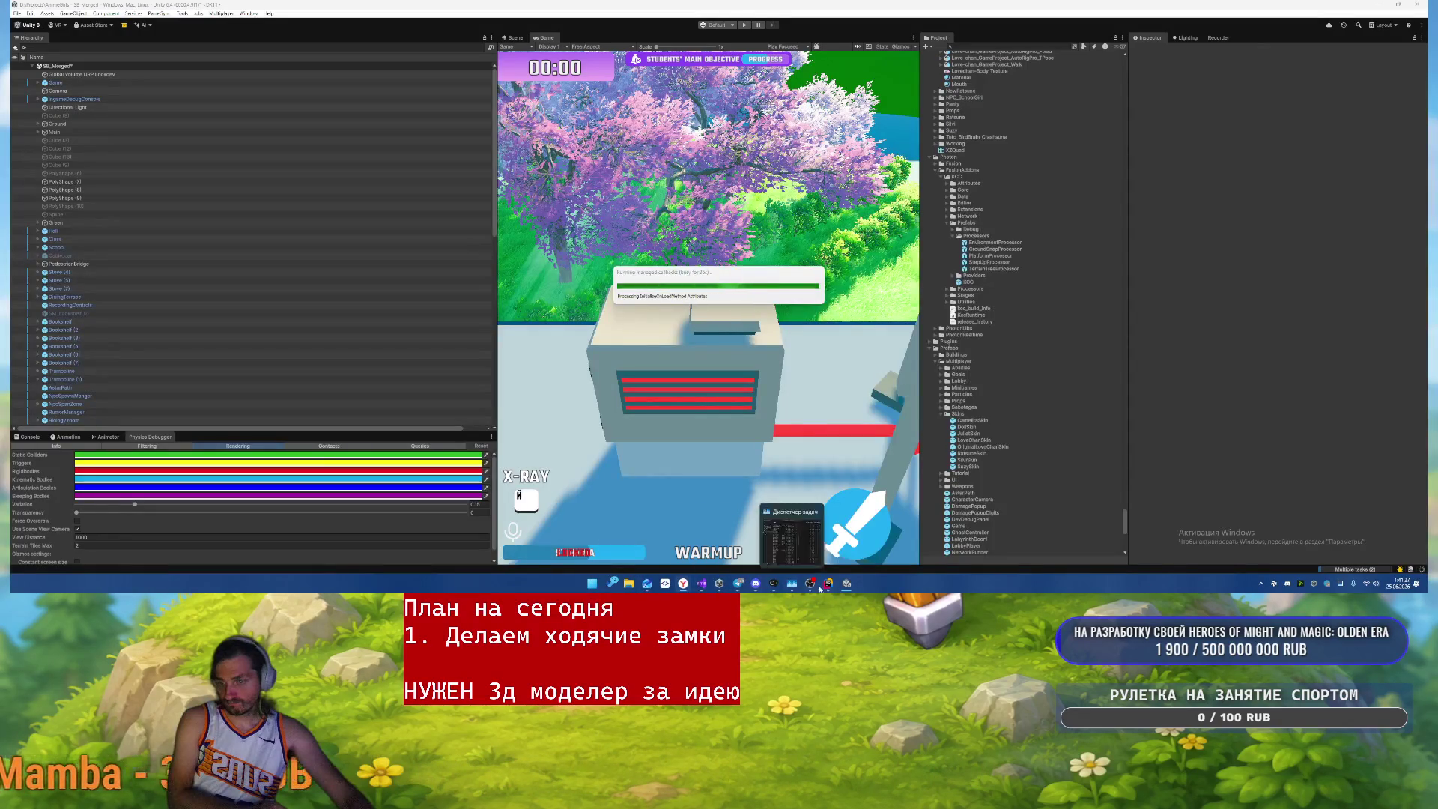
# - Reopen the AnimeGirls solution in Rider's current window, then bring up SmartGit on WalkingCastles
pyautogui.click(827, 583)
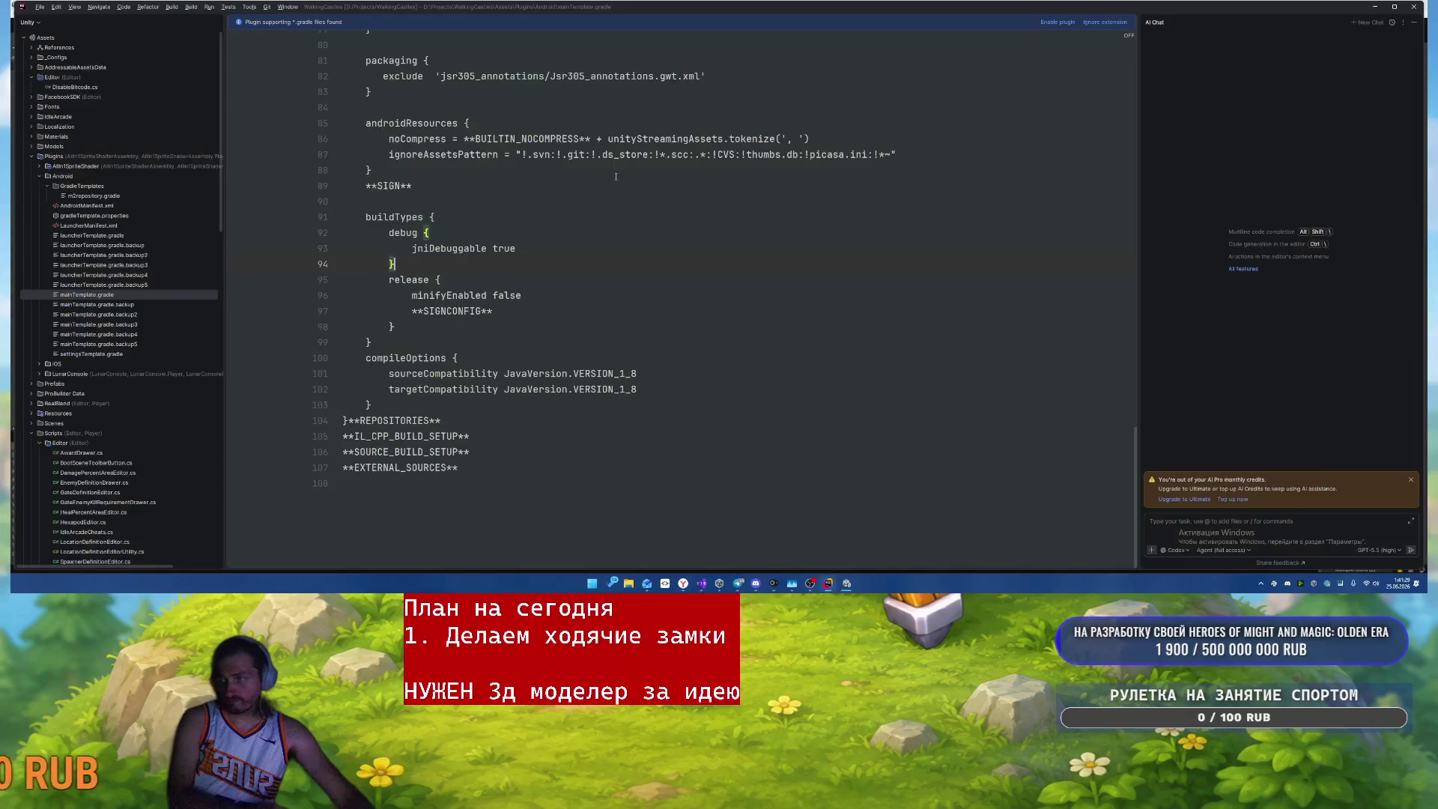
pyautogui.click(40, 8)
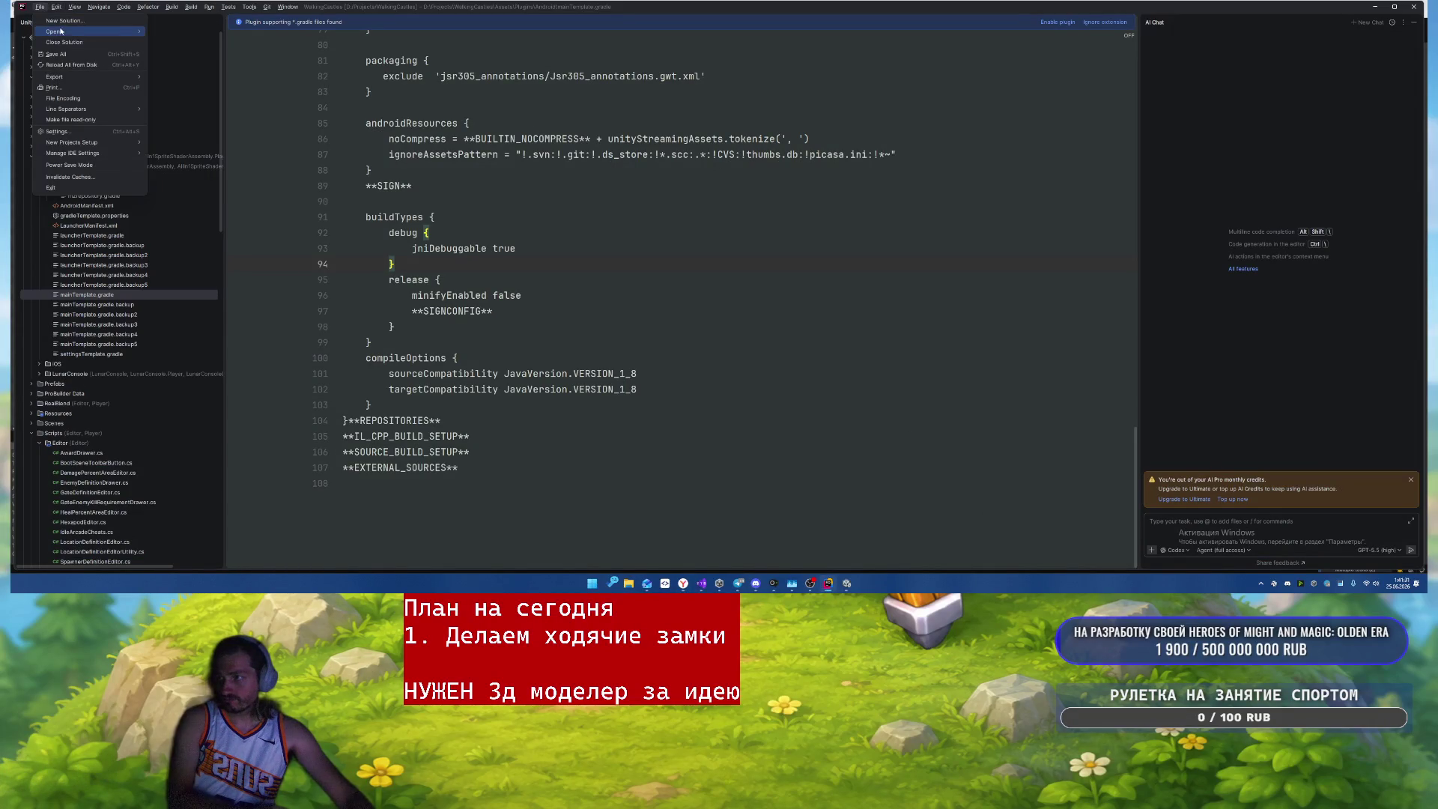
pyautogui.moveTo(119, 33)
pyautogui.click(208, 60)
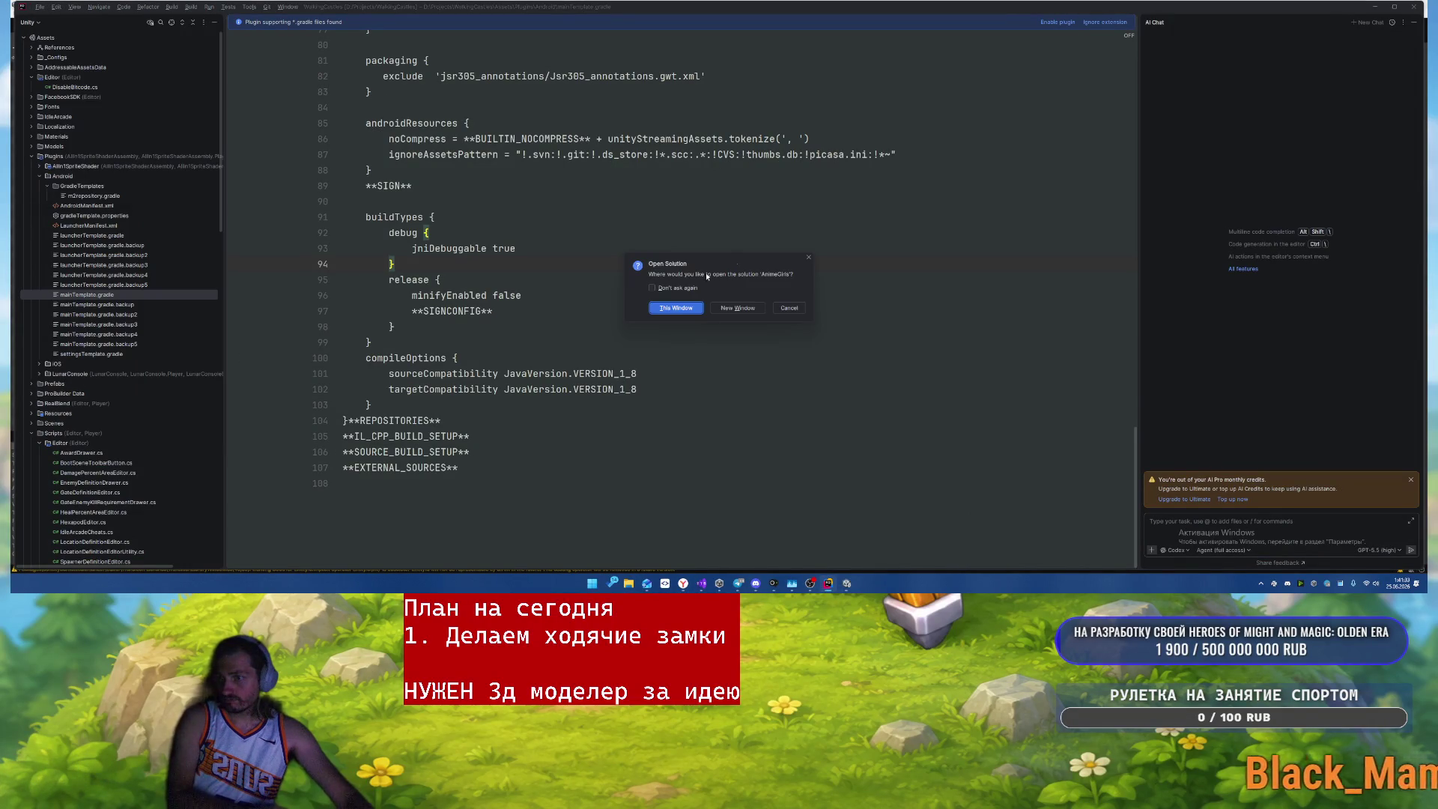
pyautogui.click(677, 309)
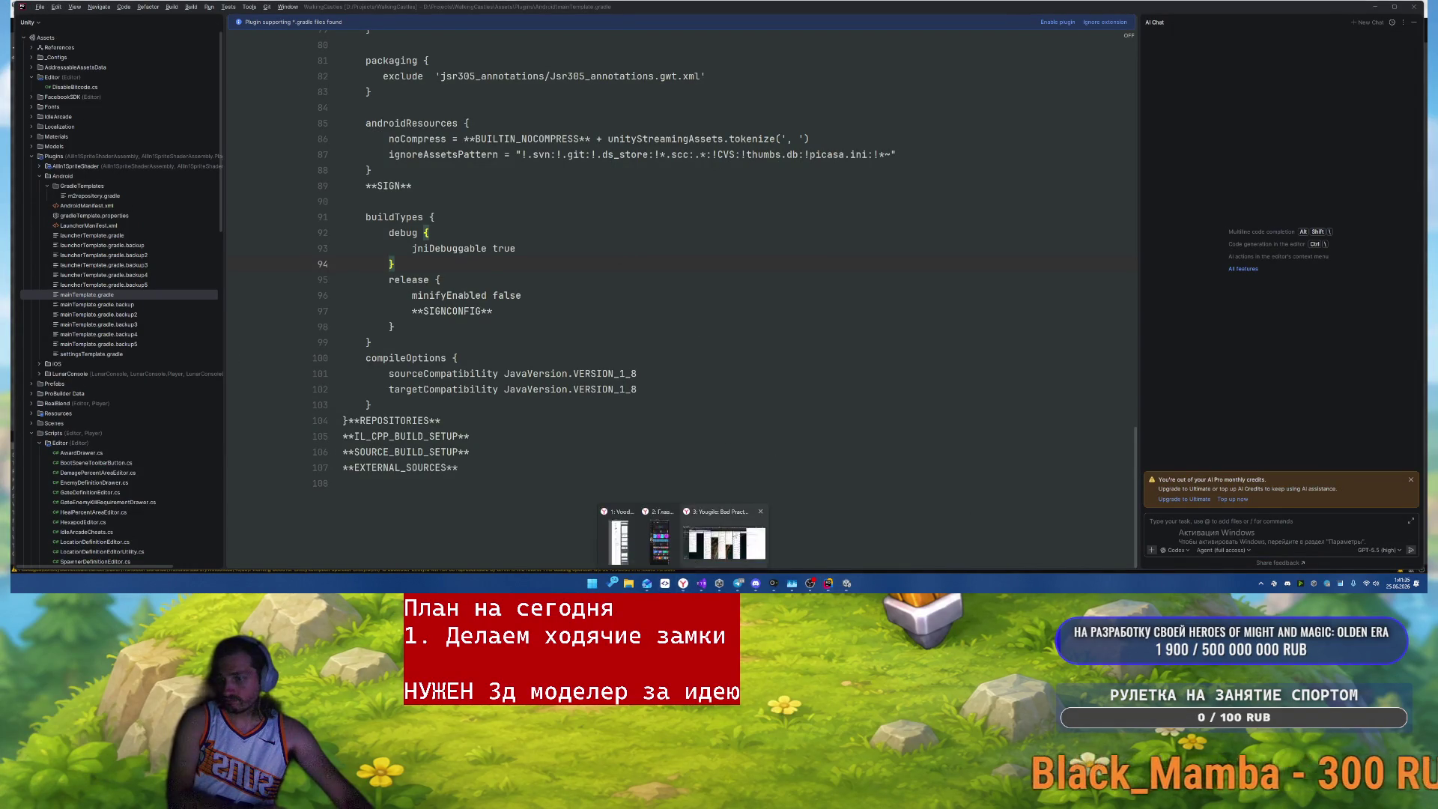
pyautogui.click(683, 583)
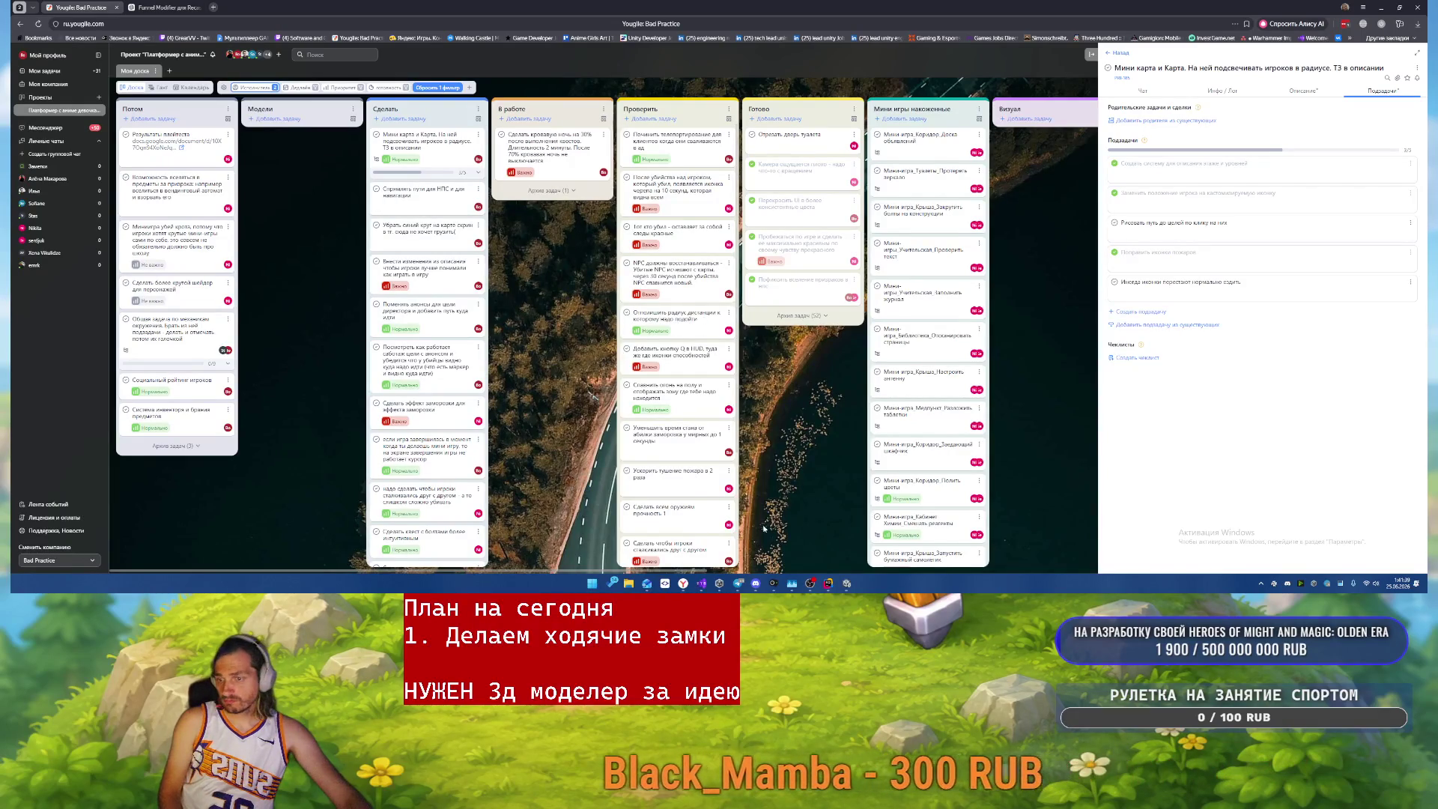
pyautogui.click(665, 582)
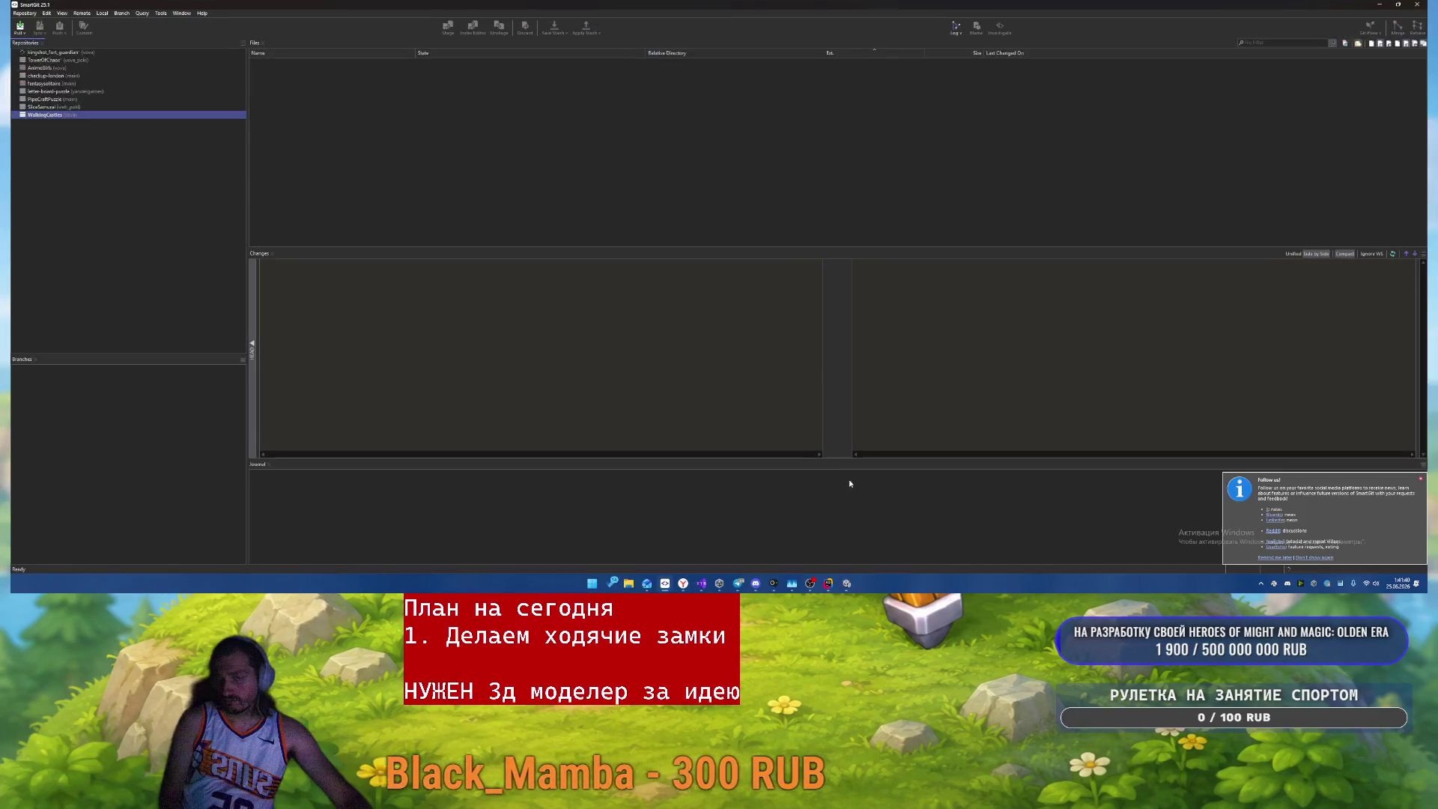